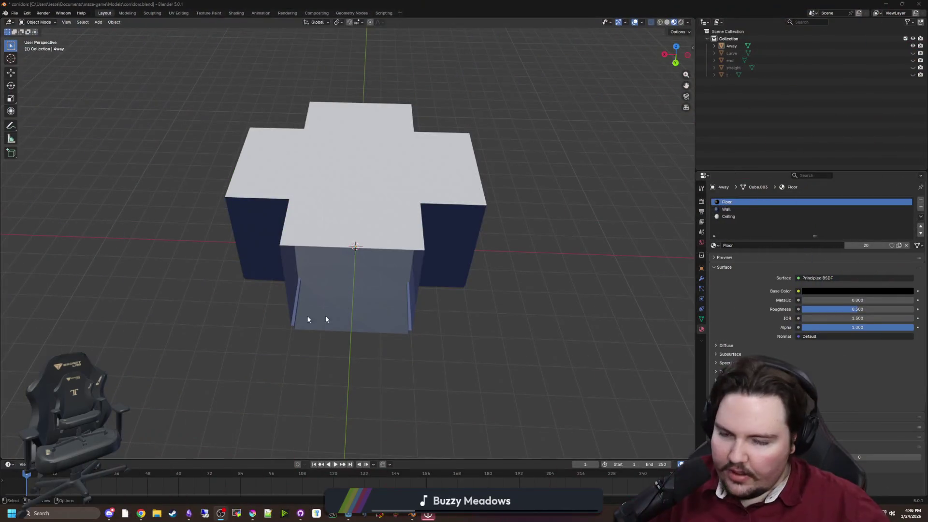
Look over the cross piece in the Godot corridor library scene, then return to Blender.
mouse_move(348, 513)
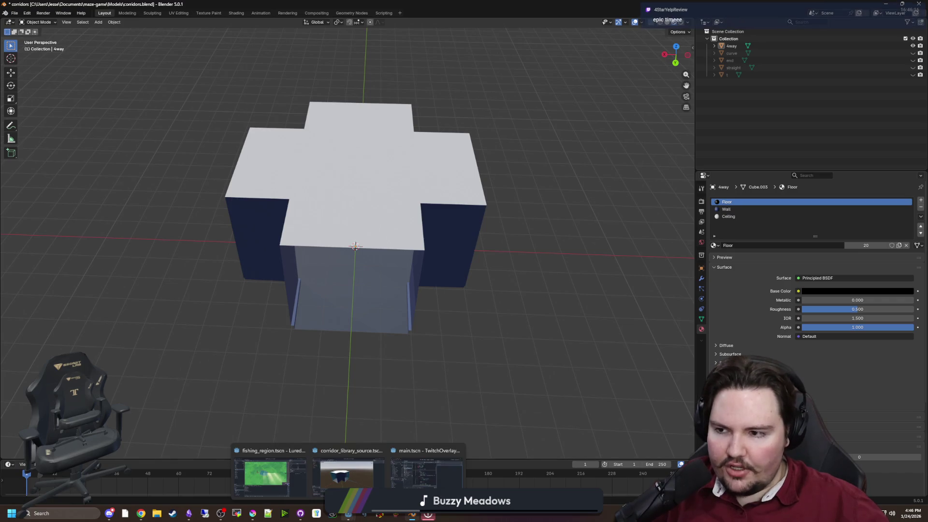
left_click(366, 477)
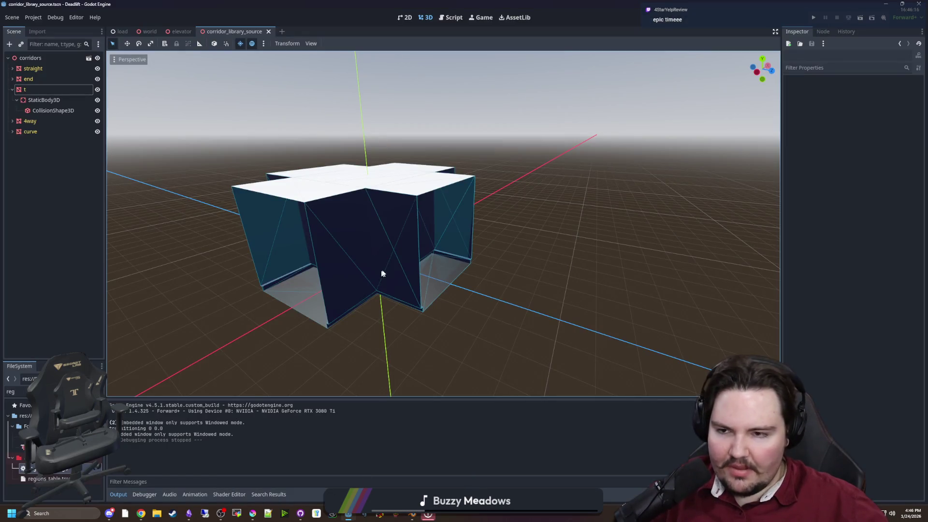
mouse_move(382, 273)
left_mouse_down()
mouse_move(291, 230)
mouse_move(272, 200)
left_mouse_up()
left_click(13, 92)
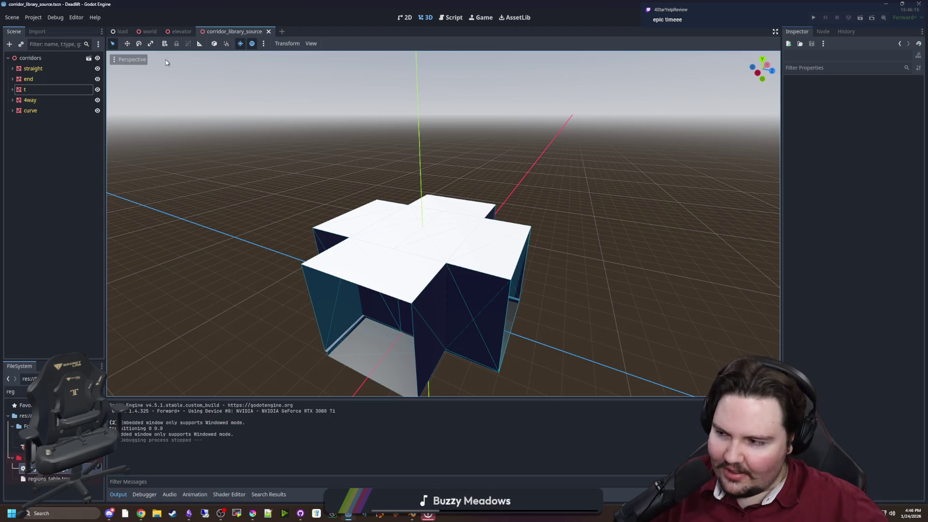
key("alt+Tab")
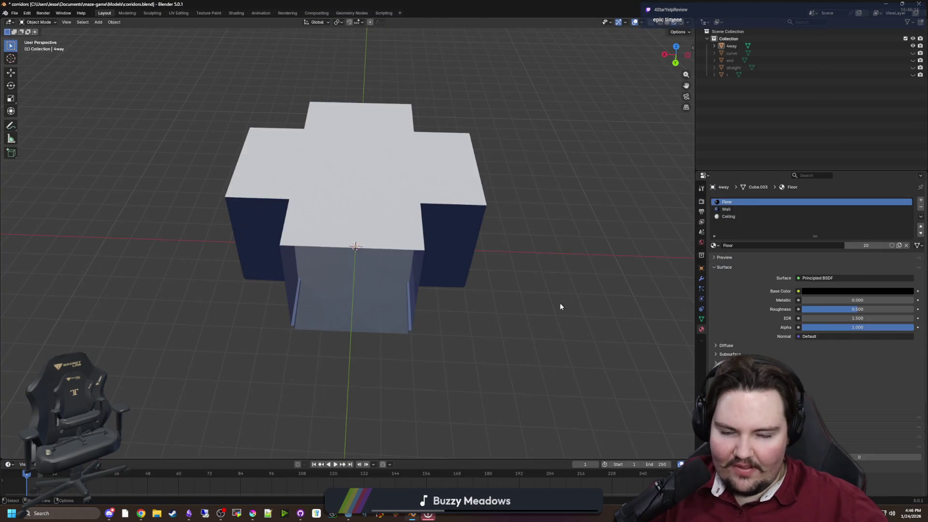
Inspect the 4way piece's walls up close, then select the 4way corridor object.
mouse_move(560, 305)
left_mouse_down()
mouse_move(521, 271)
mouse_move(551, 301)
left_mouse_up()
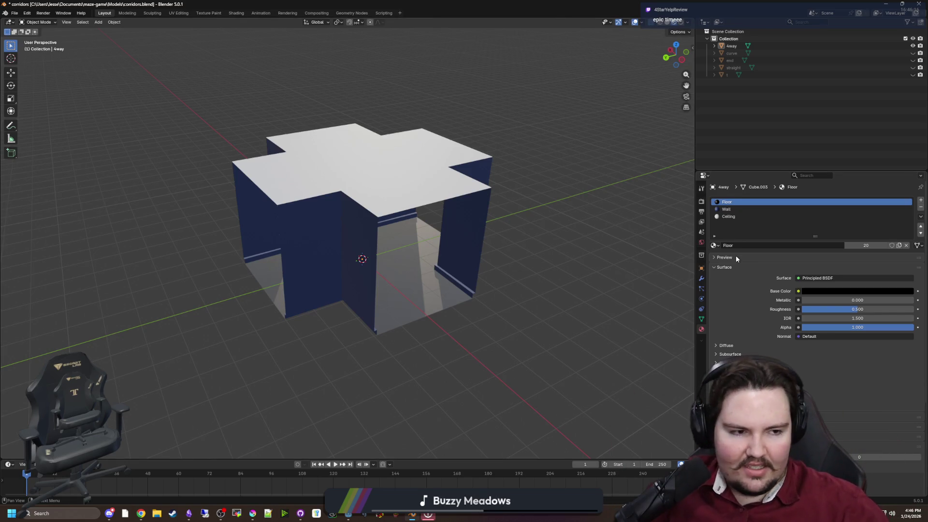
mouse_move(351, 314)
left_mouse_down()
mouse_move(302, 285)
mouse_move(242, 303)
mouse_move(369, 321)
mouse_move(327, 310)
mouse_move(321, 280)
mouse_move(321, 306)
left_mouse_up()
scroll(390, 287, "up", 3)
scroll(390, 287, "up", 5)
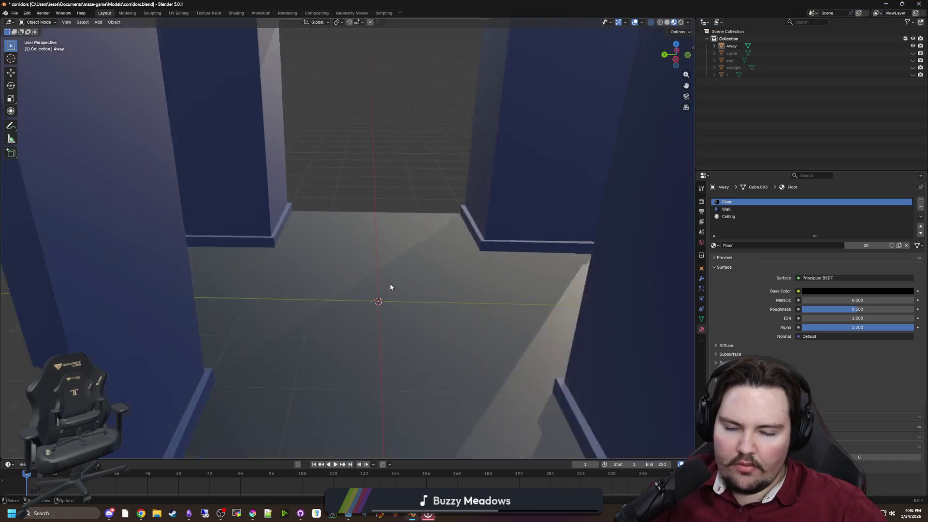
scroll(310, 283, "down", 12)
scroll(325, 287, "up", 10)
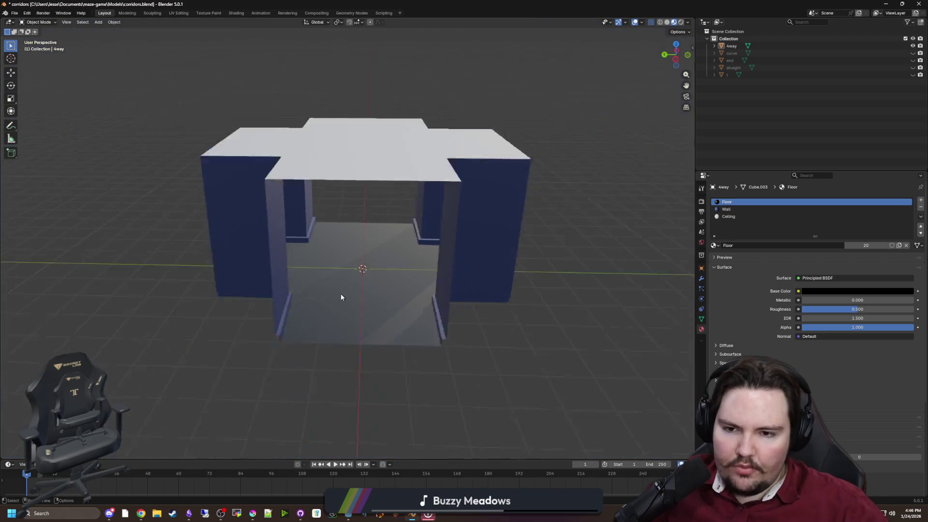
scroll(341, 296, "down", 2)
left_click(348, 288)
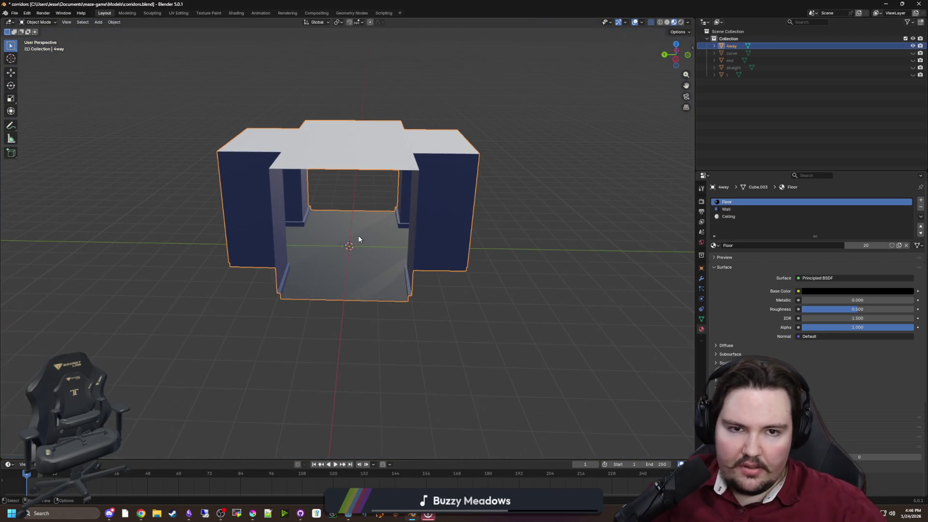
Duplicate the 4way piece in place and rename the copy to room_center.
key("shift+d")
right_click(373, 255)
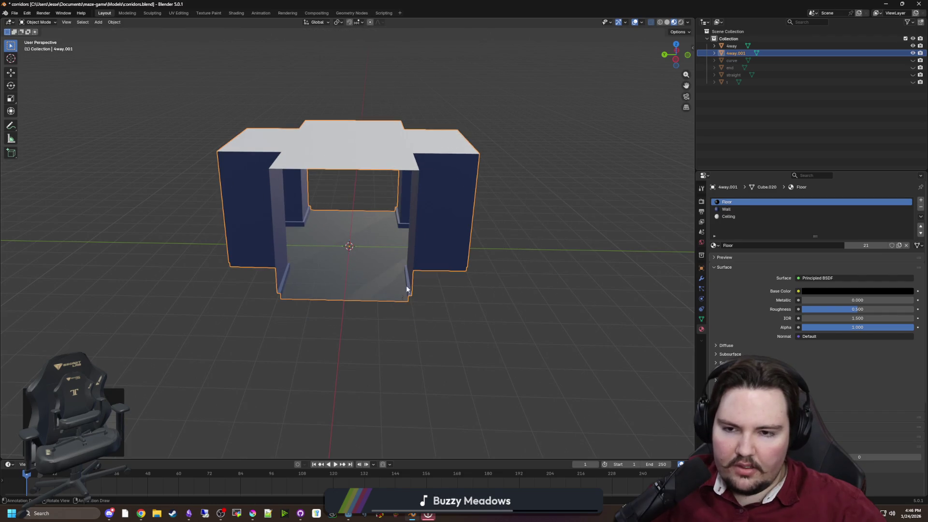
double_click(739, 54)
type("room")
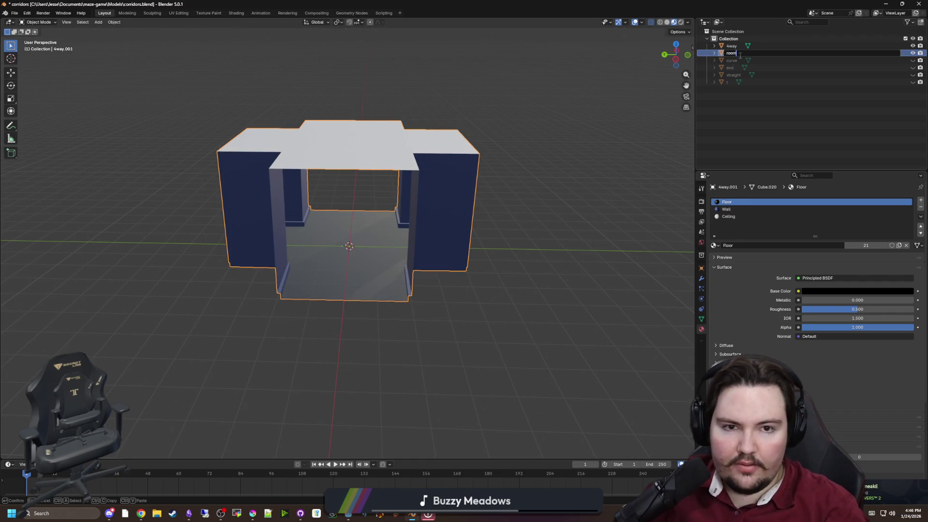
type("_center")
key("Return")
Select only room_center and enter Edit Mode on its mesh.
left_click(585, 278)
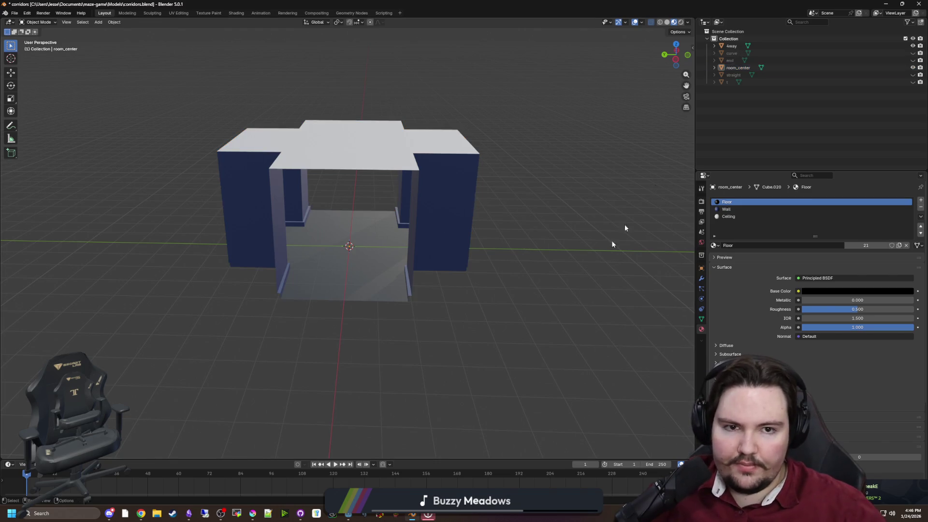
left_click(738, 67)
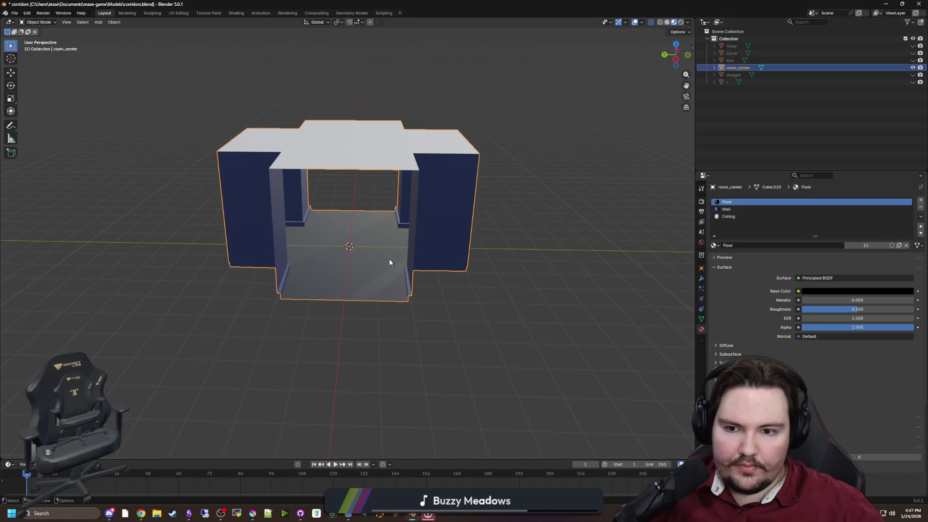
key("Tab")
scroll(332, 274, "up", 3)
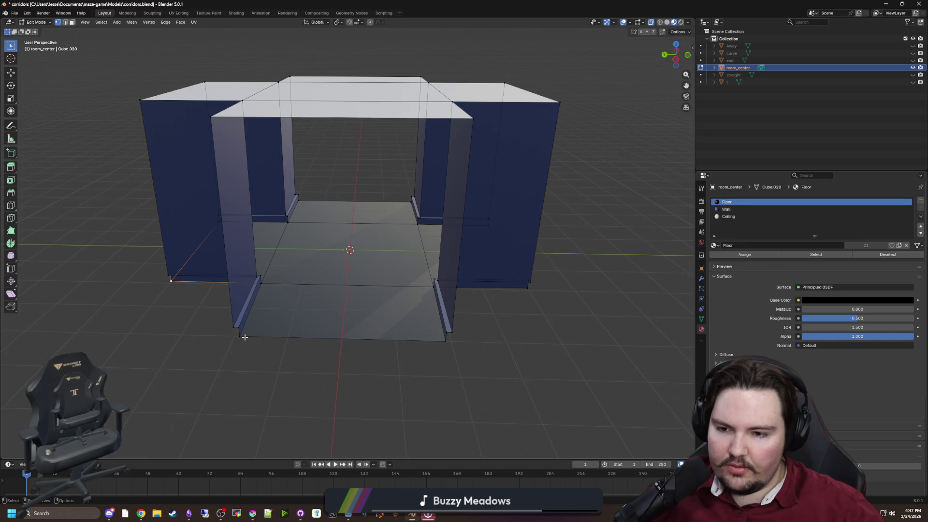
Set the front-left floor corner vertex to global Y 4 m in the sidebar Item tab.
left_click(244, 337)
key("g")
key("y")
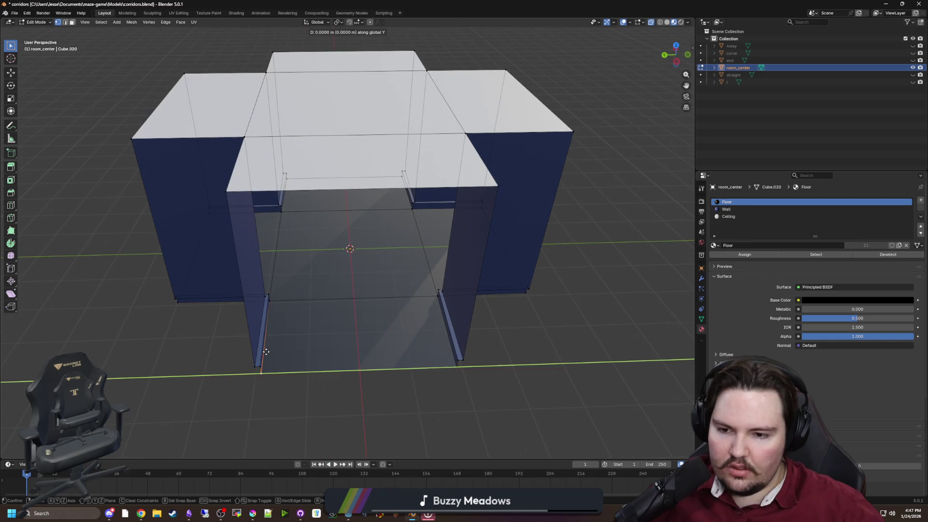
left_click(189, 345)
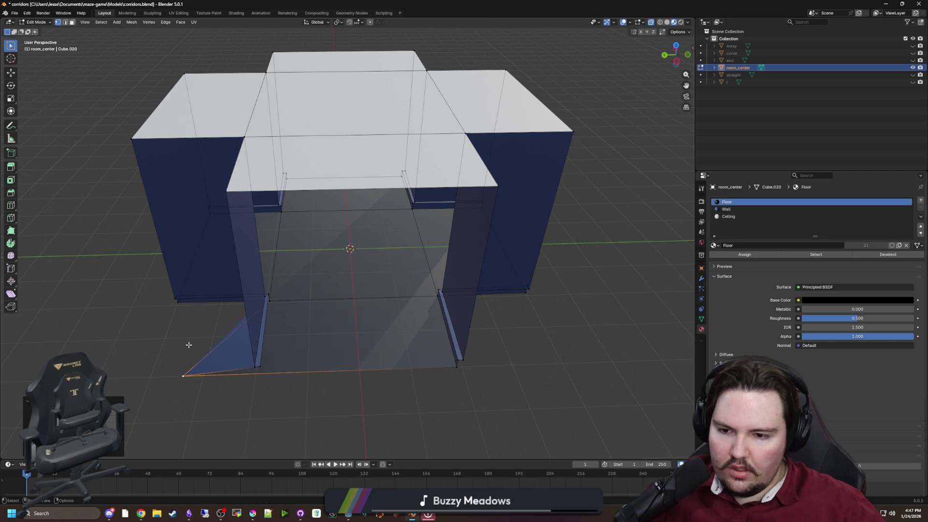
left_click(176, 306)
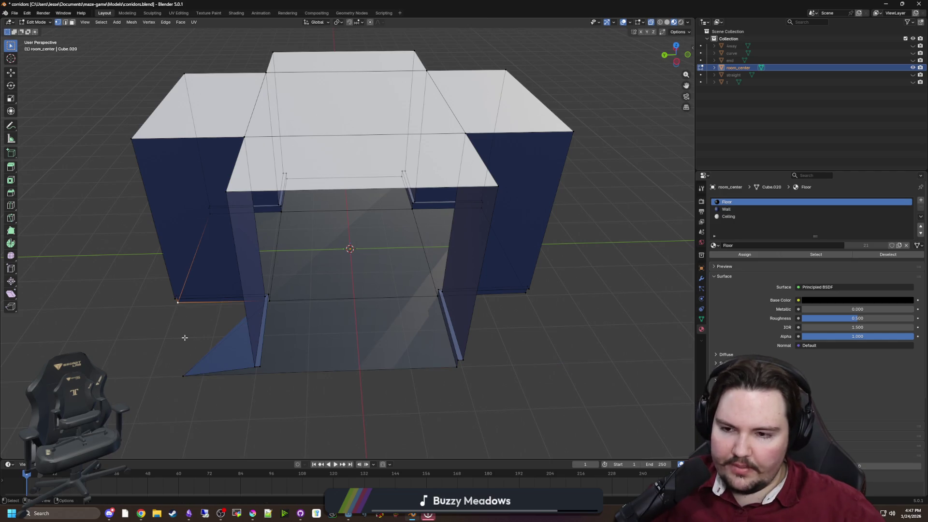
left_click_drag(184, 337, 370, 219)
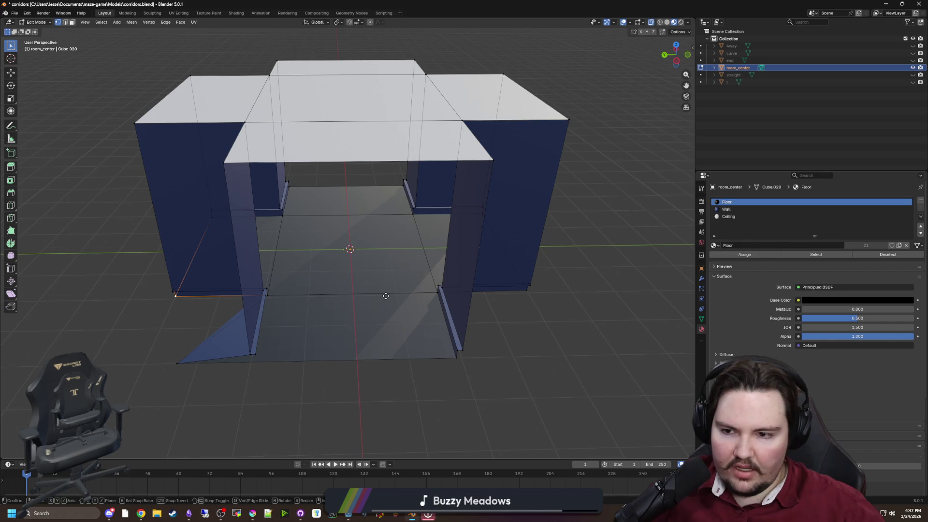
left_click(701, 268)
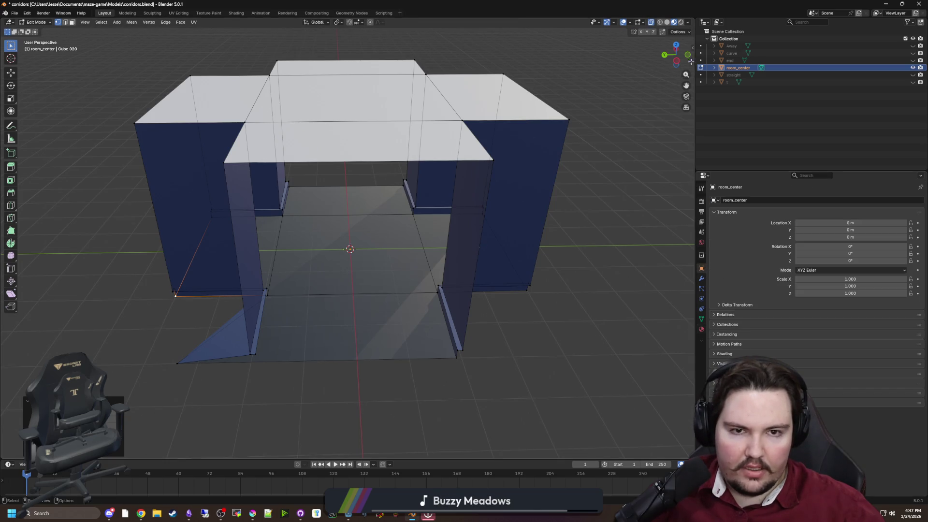
left_click(693, 48)
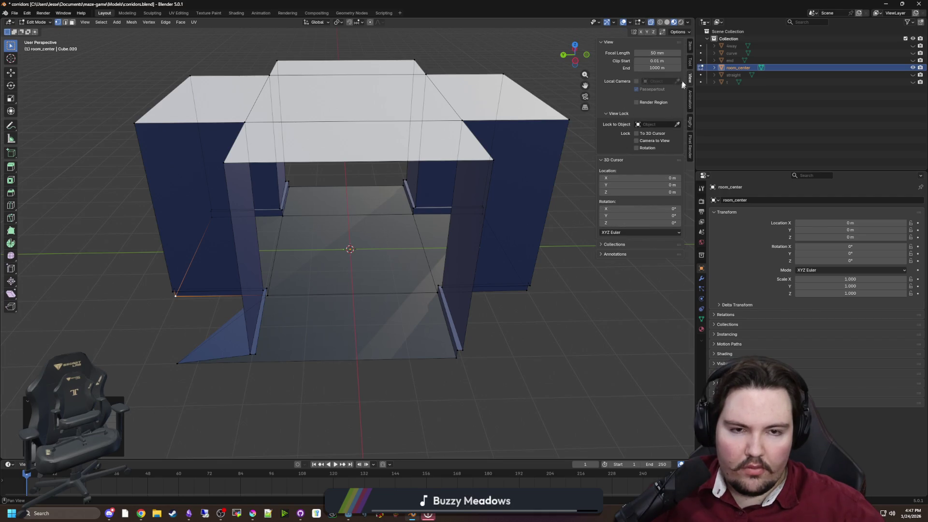
left_click(690, 47)
left_click(619, 83)
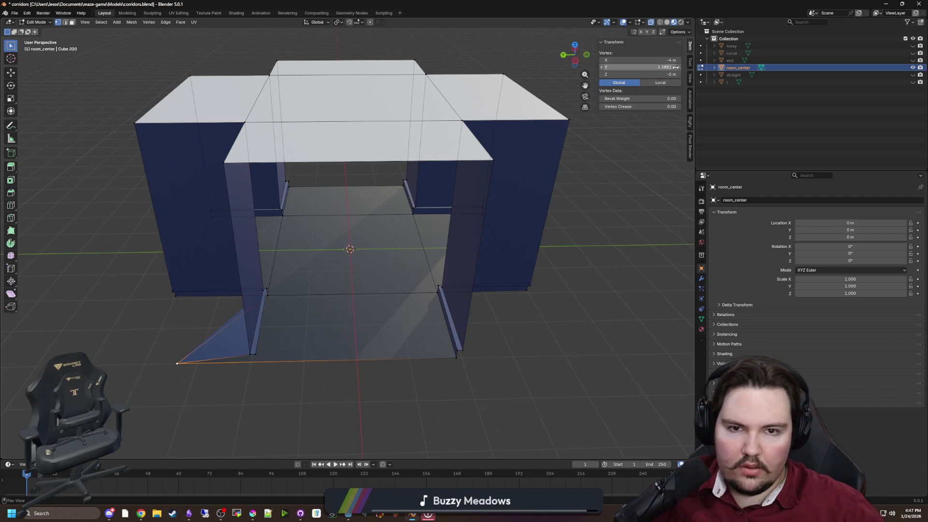
key("Return")
Move the matching ceiling corner out to X -4 m, Y 4 m and recheck the corners.
left_click(173, 301)
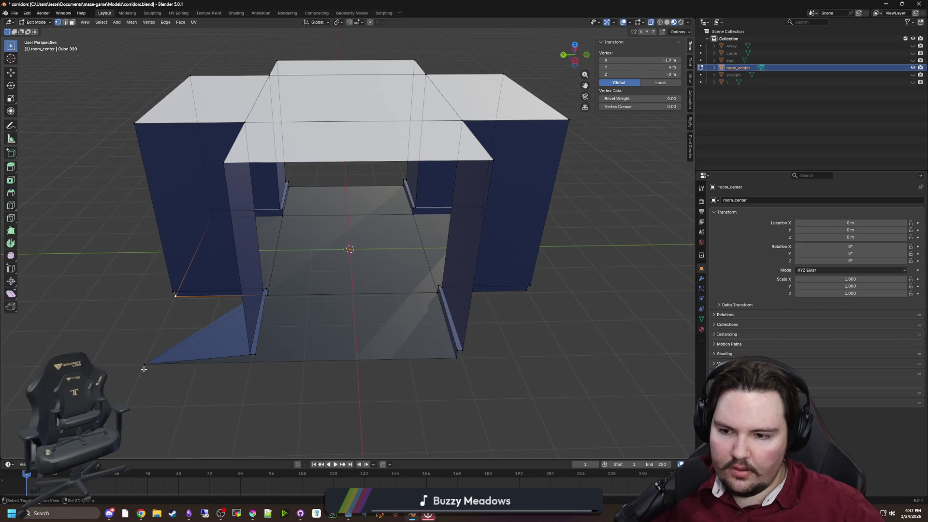
mouse_move(143, 368)
left_mouse_down()
mouse_move(342, 380)
mouse_move(309, 322)
mouse_move(280, 301)
mouse_move(255, 114)
mouse_move(222, 185)
mouse_move(167, 240)
left_mouse_up()
left_click(222, 185)
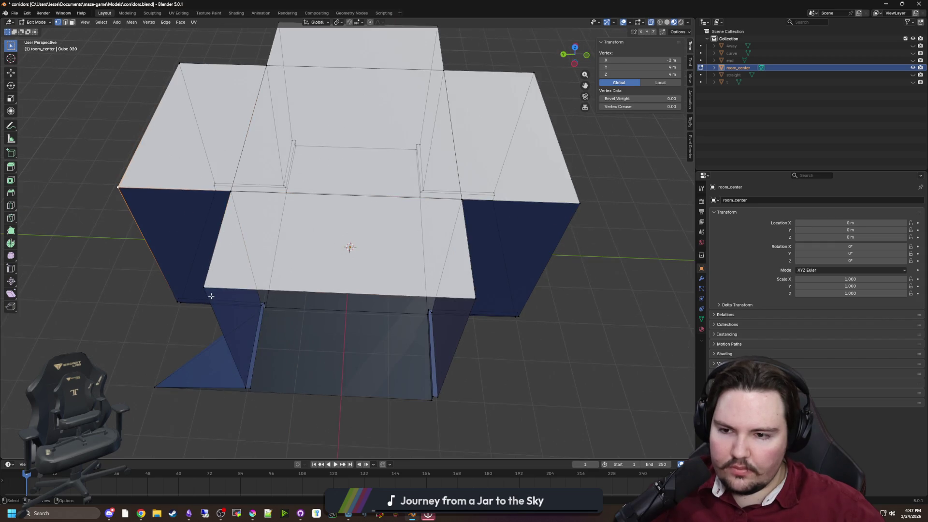
left_click_drag(211, 296, 19, 245)
left_click_drag(217, 352, 174, 401)
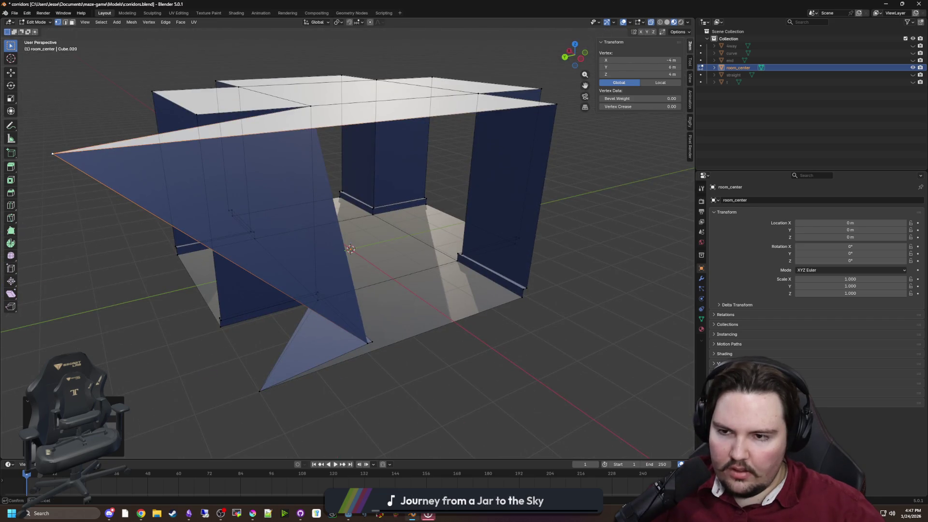
left_click_drag(52, 154, 236, 136)
mouse_move(295, 376)
left_mouse_down()
mouse_move(317, 402)
mouse_move(290, 383)
mouse_move(184, 362)
left_mouse_up()
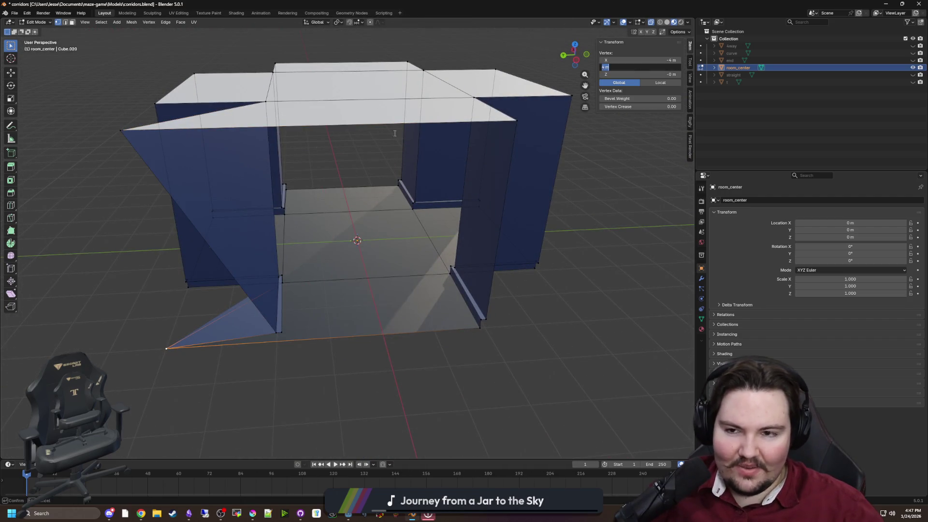
left_click(106, 134)
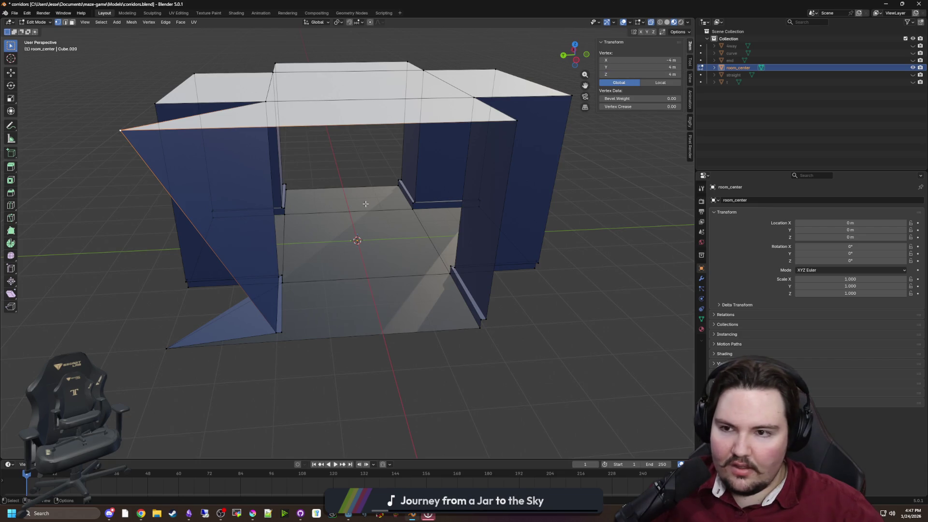
left_click(172, 354)
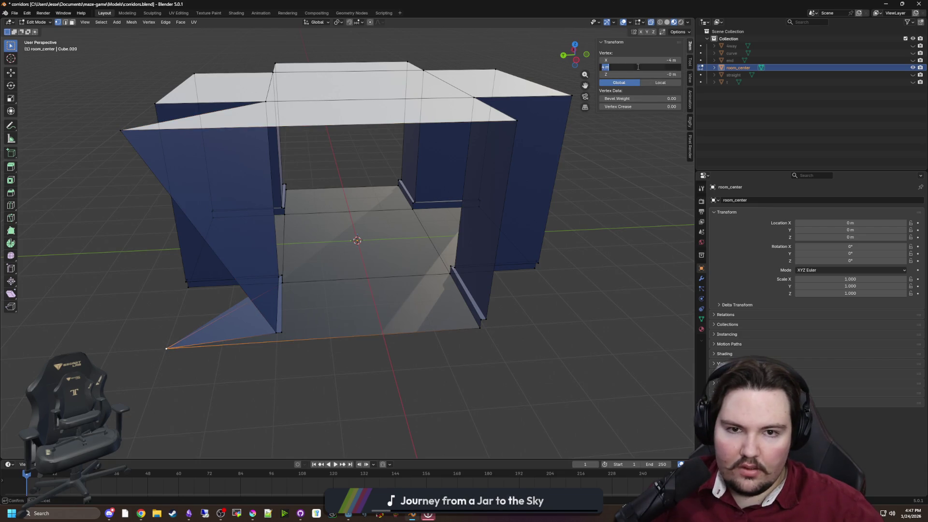
left_click(123, 131)
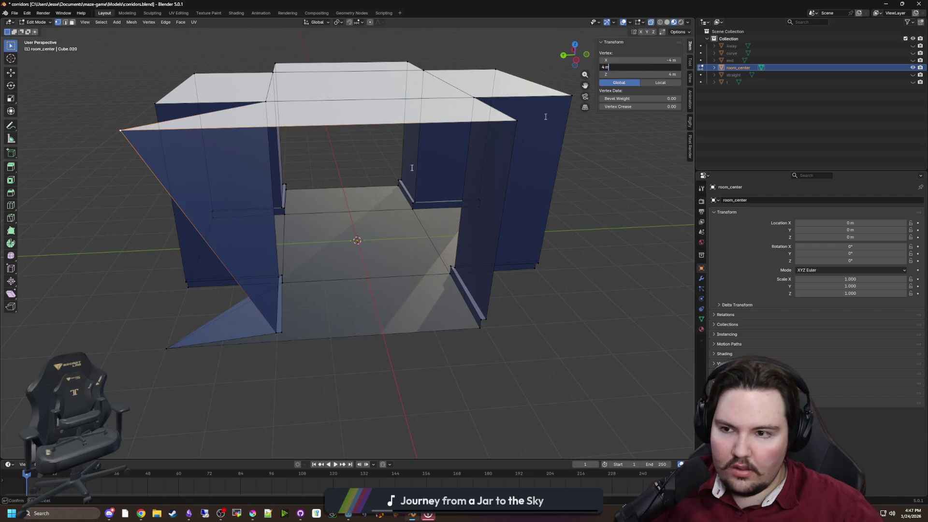
mouse_move(193, 236)
left_mouse_down()
mouse_move(269, 270)
mouse_move(272, 219)
mouse_move(371, 314)
mouse_move(338, 296)
mouse_move(289, 317)
mouse_move(281, 369)
mouse_move(335, 343)
left_mouse_up()
scroll(271, 220, "down", 5)
Select vertices at room_center's outer corner and attempt an initial merge.
left_click(281, 369)
scroll(334, 343, "up", 4)
left_click(310, 351, "shift")
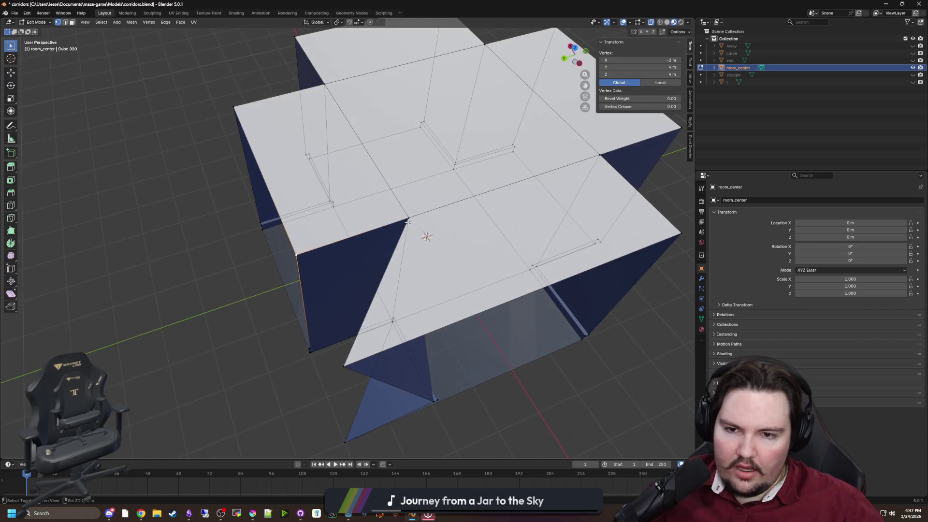
left_click(408, 219, "shift")
key("m")
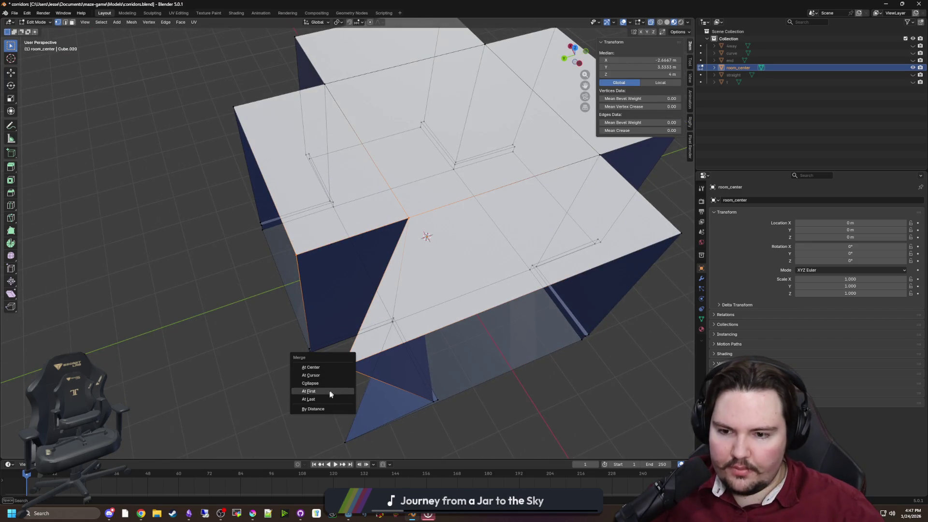
left_click(348, 391)
mouse_move(349, 391)
left_mouse_down()
mouse_move(326, 360)
mouse_move(348, 290)
mouse_move(325, 296)
mouse_move(271, 252)
mouse_move(158, 187)
mouse_move(216, 202)
left_mouse_up()
left_click(338, 380)
left_click(360, 273)
left_click_drag(360, 273, 349, 303)
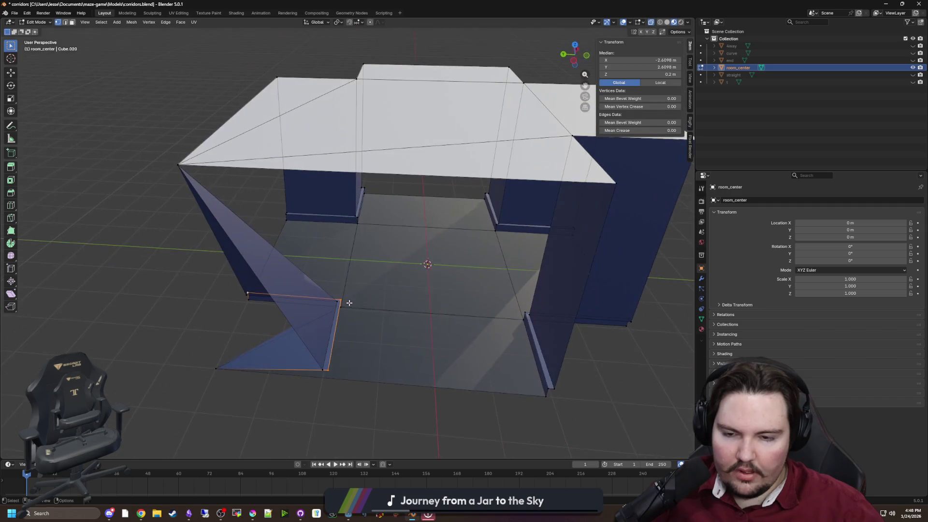
right_click(349, 303)
Delete the stray spike vertex, then merge the two floor vertices At Last.
left_click(348, 304)
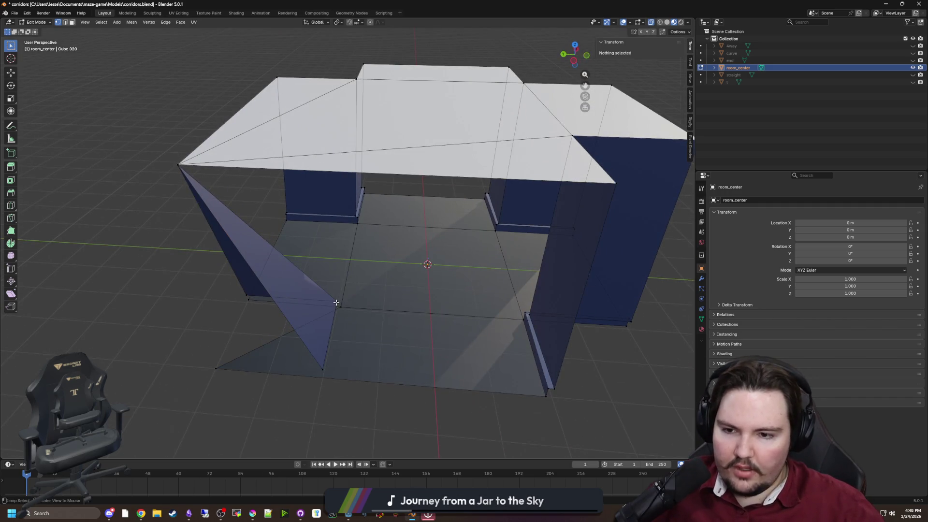
key("x")
left_click(315, 316)
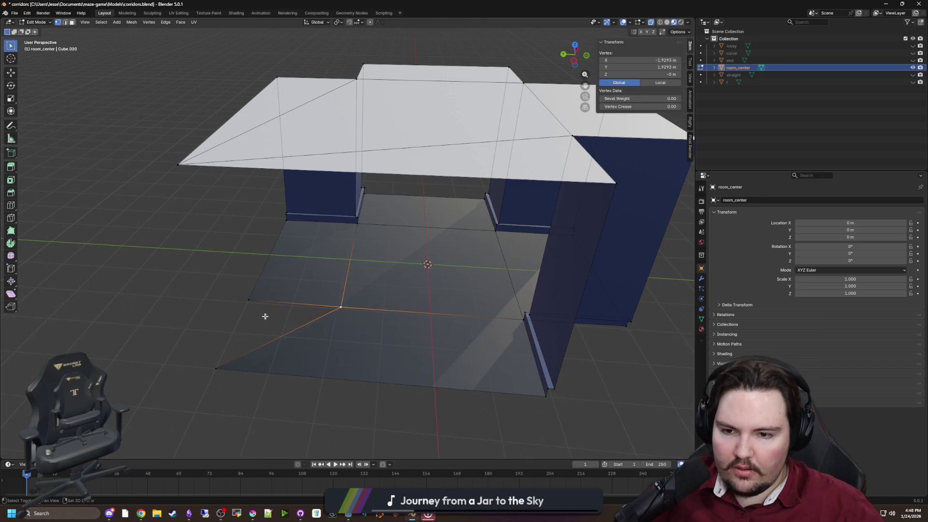
left_click(263, 315, "shift")
key("m")
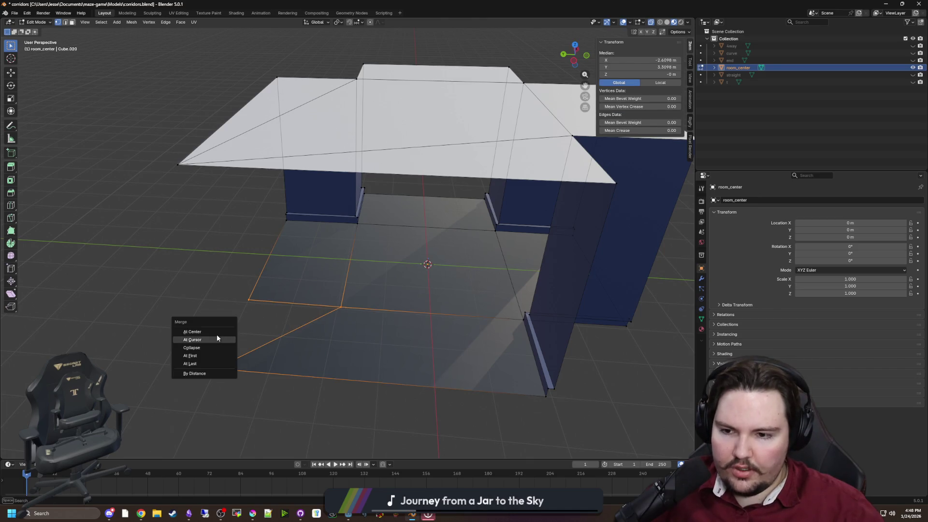
left_click(199, 363)
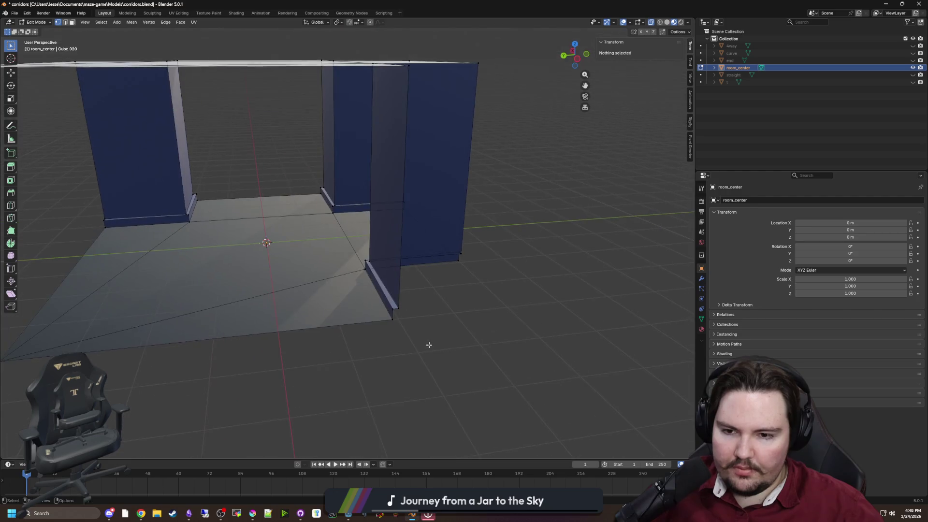
Set a room corner vertex's Y position to 4 m in the sidebar.
scroll(353, 318, "down", 4)
scroll(353, 319, "up", 5)
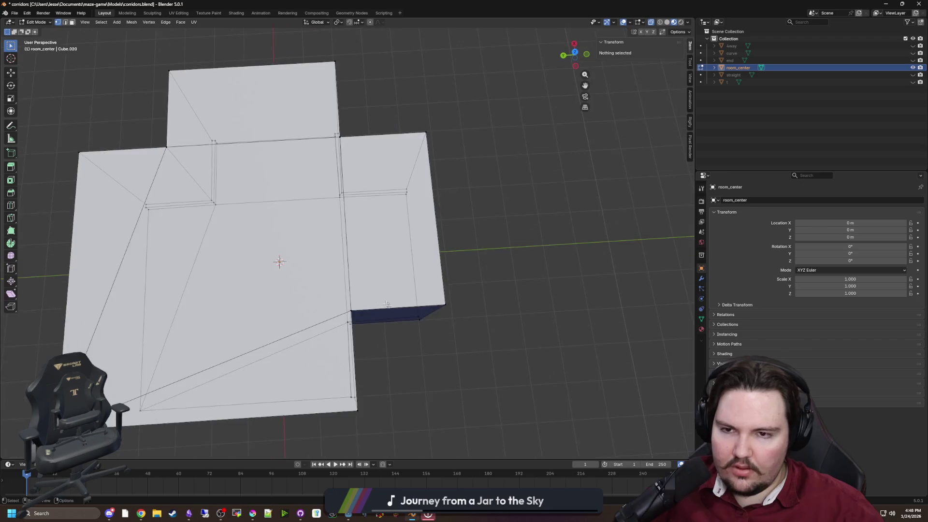
left_click(246, 224)
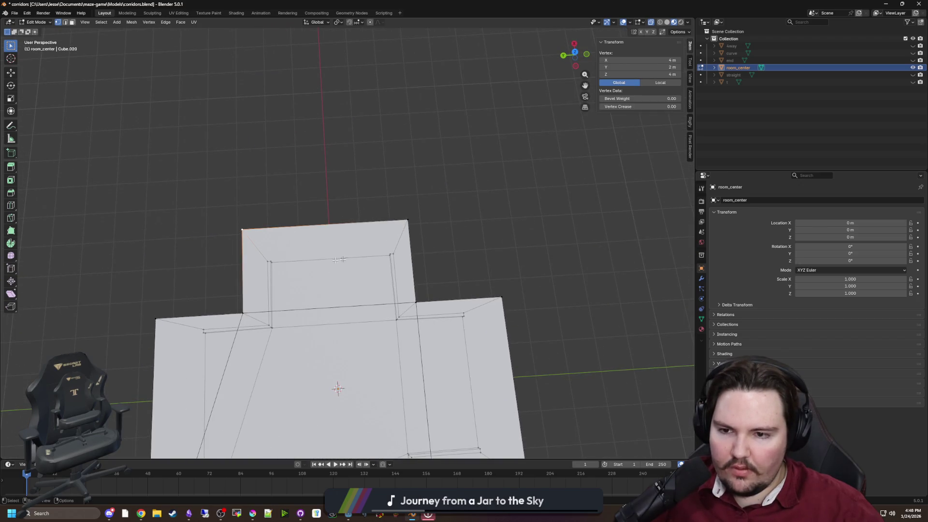
scroll(282, 274, "down", 5)
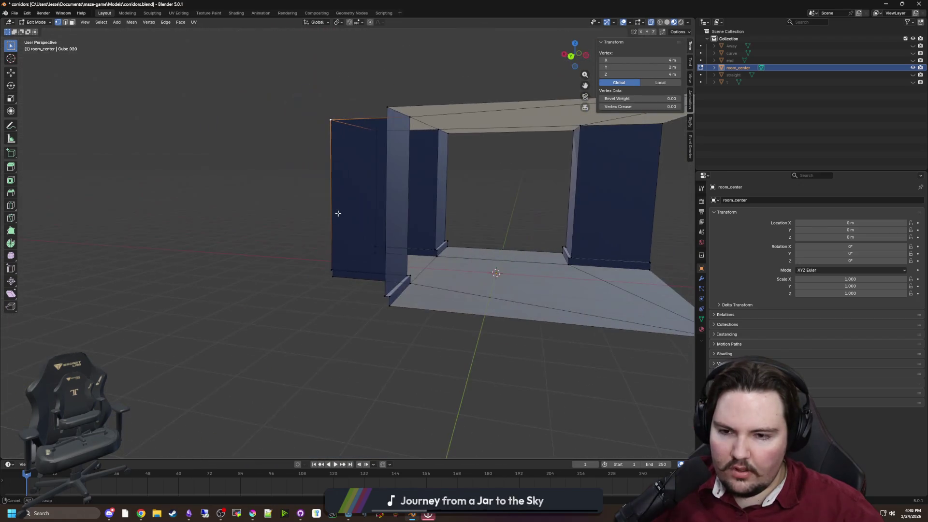
left_click(300, 277)
mouse_move(301, 277)
left_mouse_down()
mouse_move(451, 278)
mouse_move(391, 349)
mouse_move(377, 335)
mouse_move(426, 347)
mouse_move(397, 287)
mouse_move(352, 258)
left_mouse_up()
mouse_move(407, 236)
left_mouse_down()
mouse_move(387, 241)
mouse_move(367, 217)
left_mouse_up()
left_click(339, 200)
left_click_drag(307, 268, 368, 314)
left_click(402, 321)
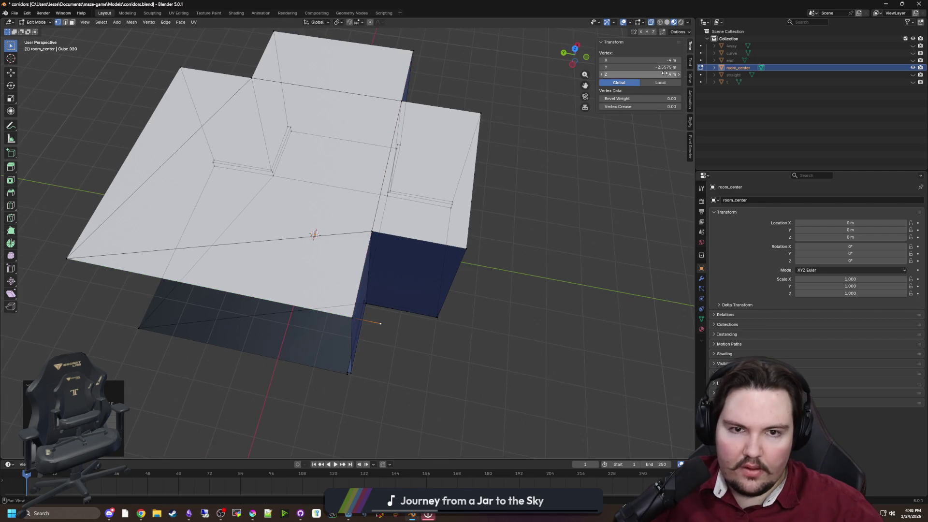
left_click(628, 67)
type("4")
key("Return")
left_click_drag(624, 62, 625, 67)
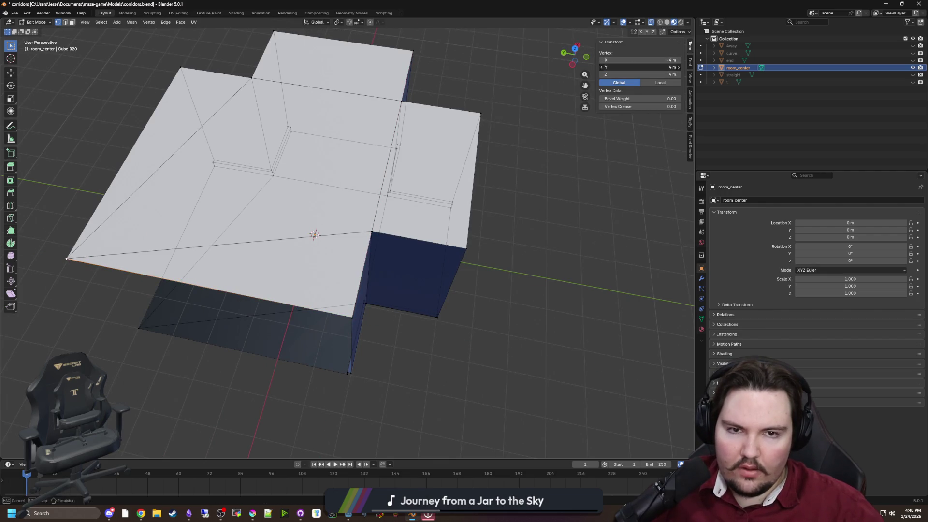
key("Return")
Delete the vertical corner edge along with its wall faces.
left_click(466, 248)
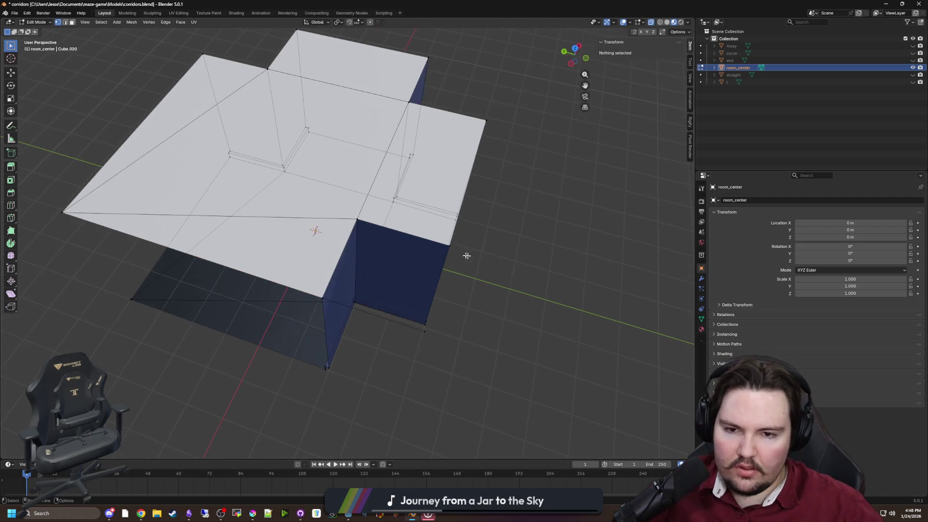
mouse_move(468, 259)
left_mouse_down()
mouse_move(448, 311)
mouse_move(310, 206)
left_mouse_up()
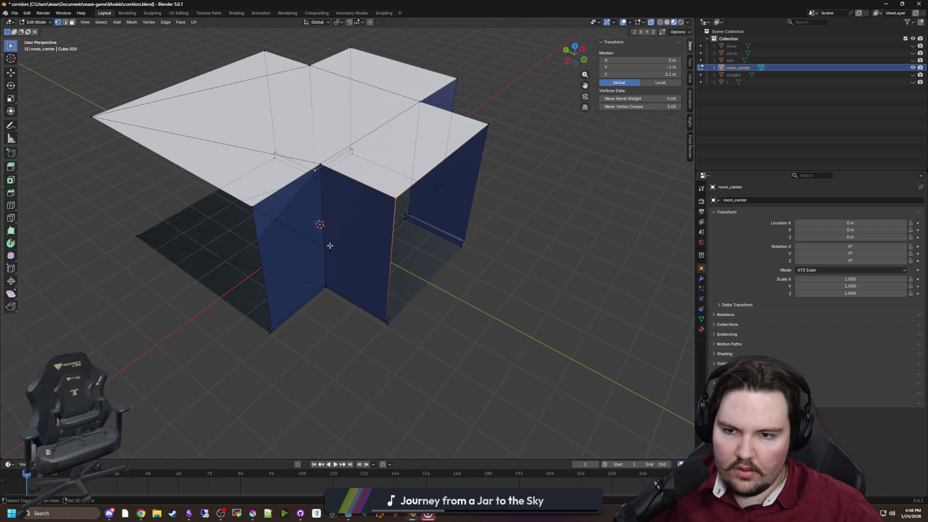
left_click(324, 252)
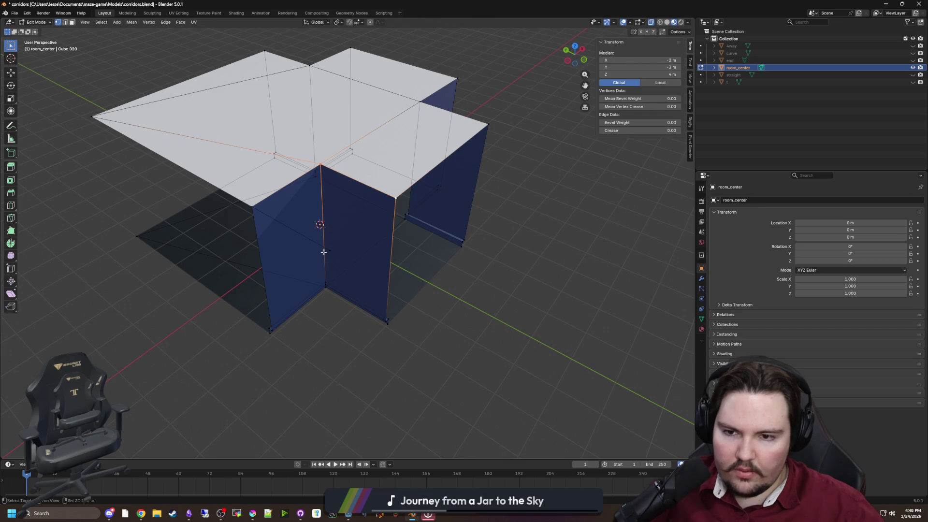
key("x")
left_click(324, 251)
Slide the bottom corner vertex along the Y axis to -4 m.
mouse_move(333, 271)
left_mouse_down()
mouse_move(349, 306)
mouse_move(422, 357)
mouse_move(418, 337)
mouse_move(306, 317)
left_mouse_up()
left_click(338, 316)
key("g")
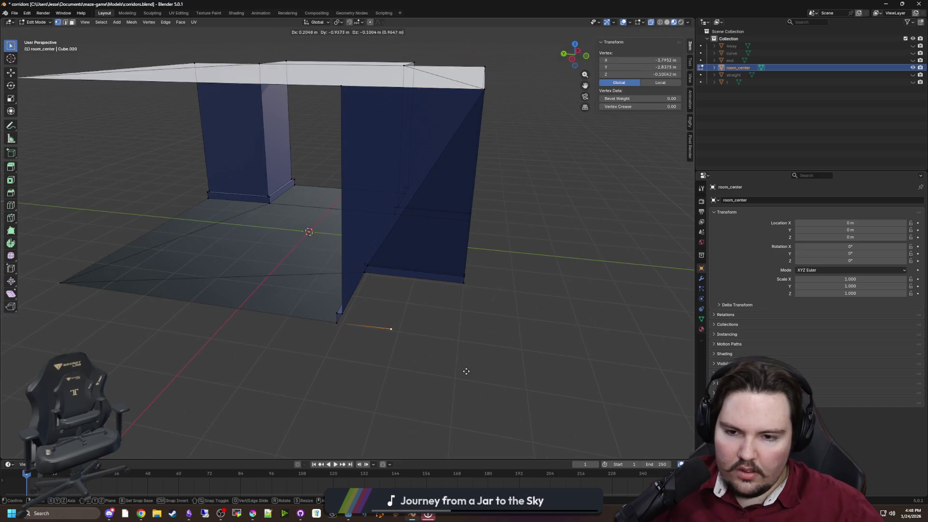
key("y")
left_click(483, 373)
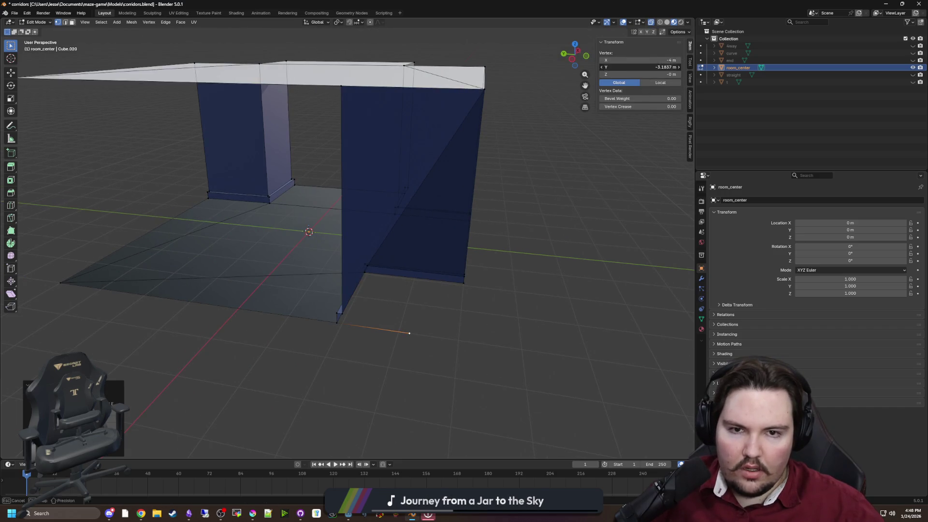
left_click(502, 322)
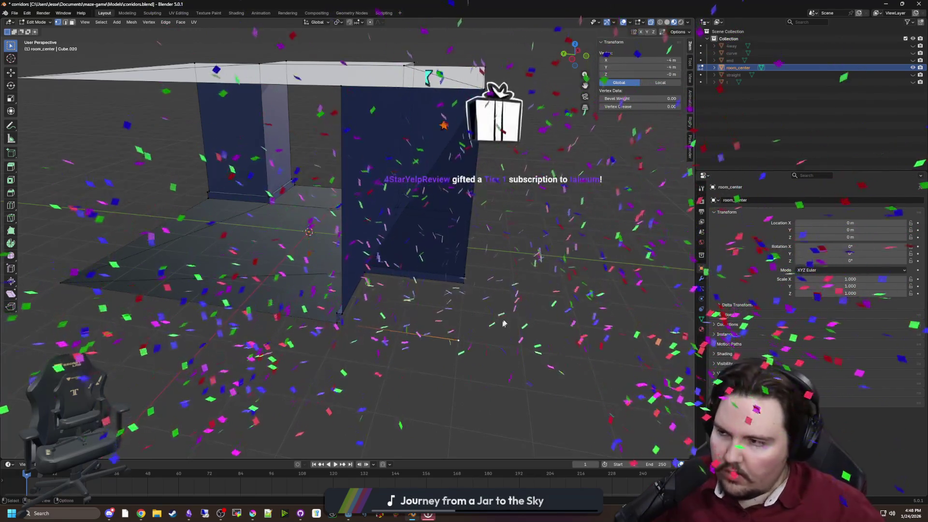
Select the bases of both walls and delete them.
left_click_drag(502, 323, 481, 301)
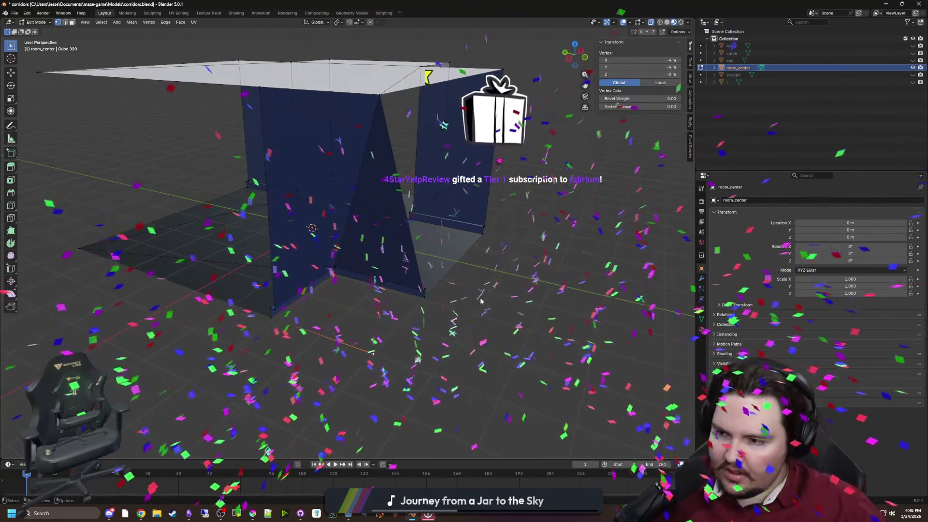
left_click(269, 316)
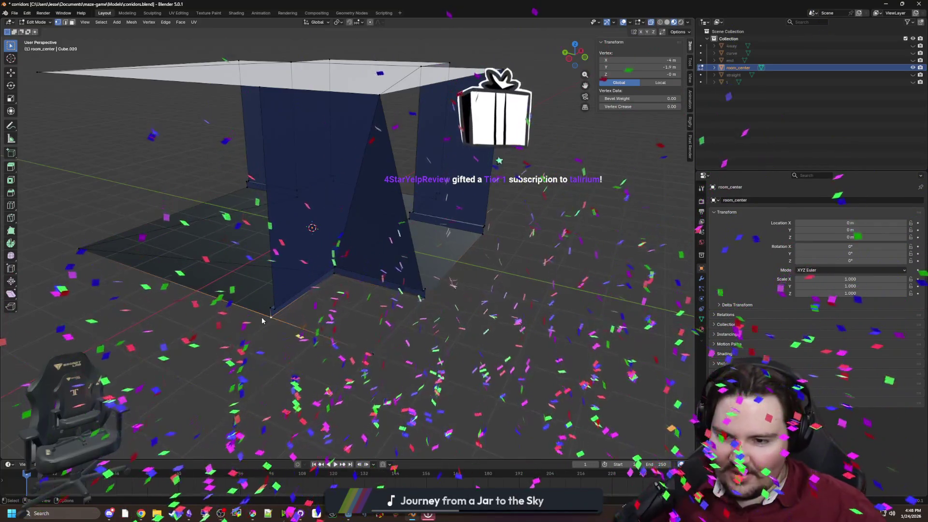
left_click(335, 285, "shift")
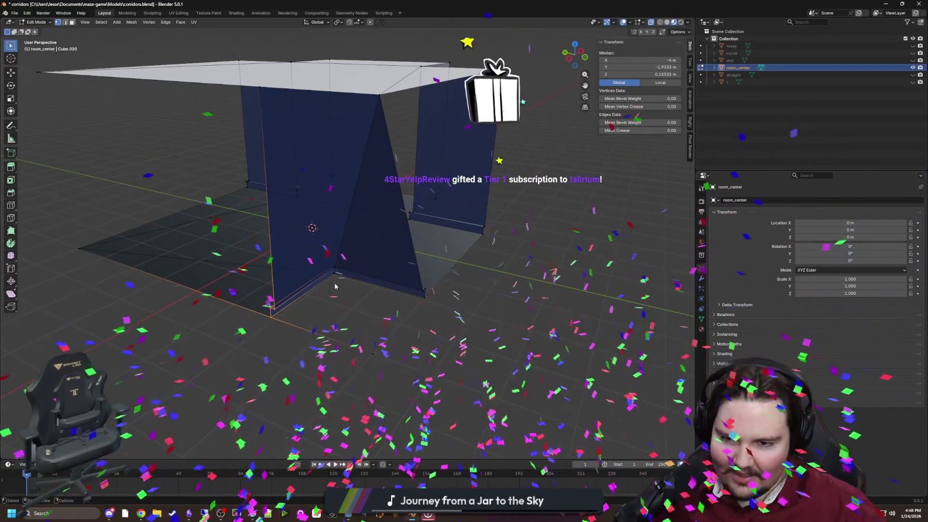
left_click(335, 271, "shift")
left_click(423, 292, "shift")
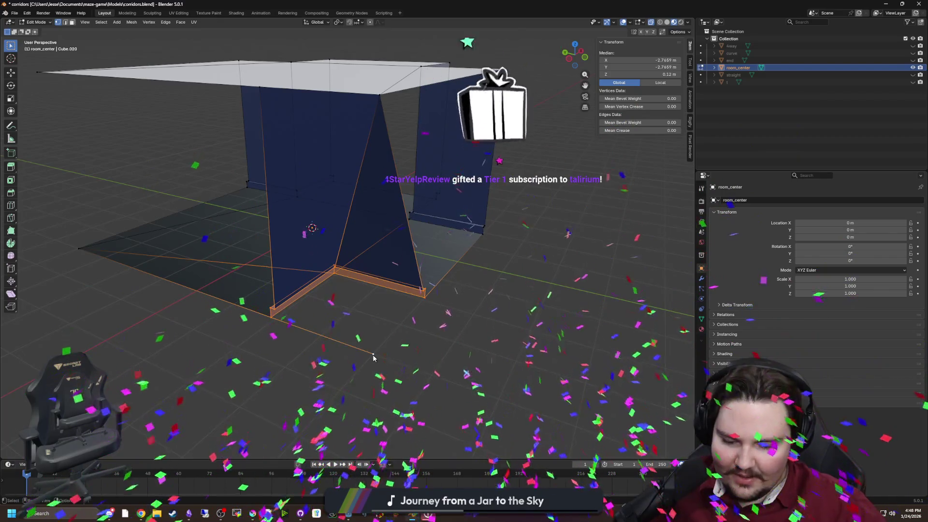
key("comma")
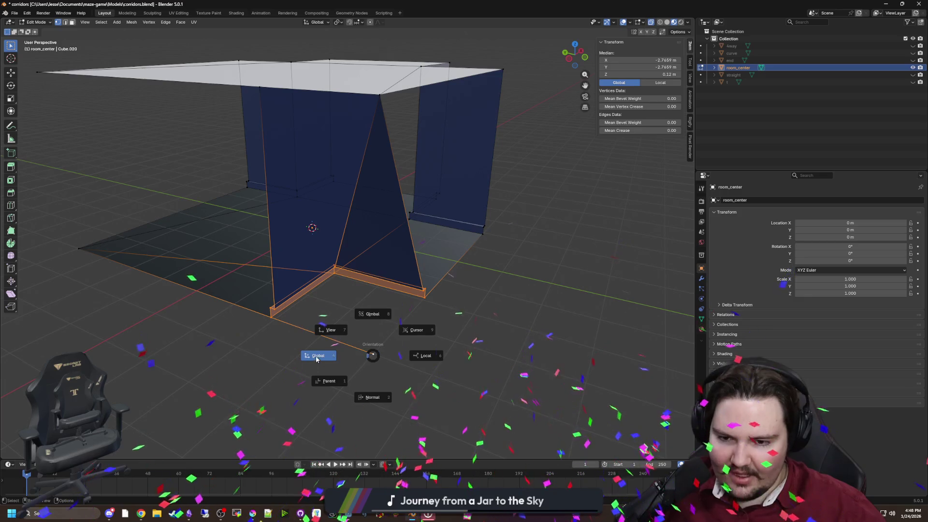
left_click(317, 358)
key("x")
left_click(338, 336)
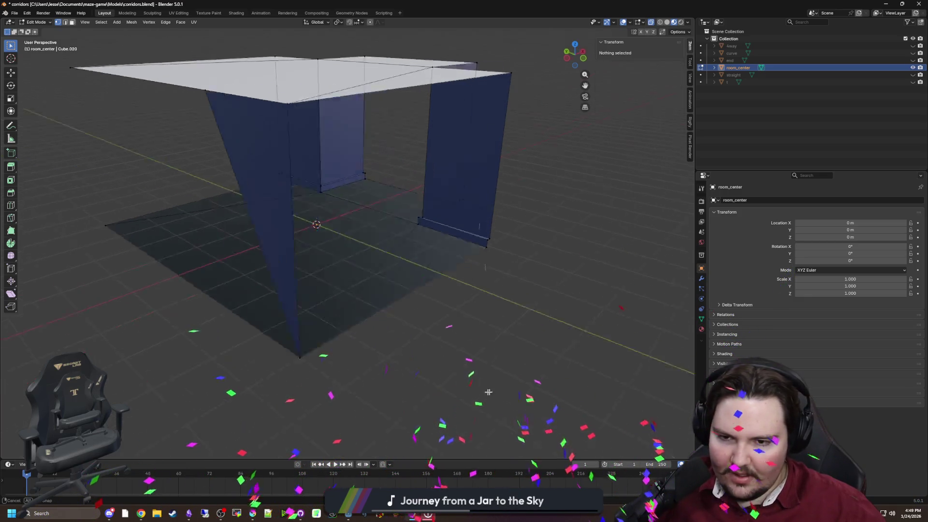
left_click_drag(488, 392, 424, 360)
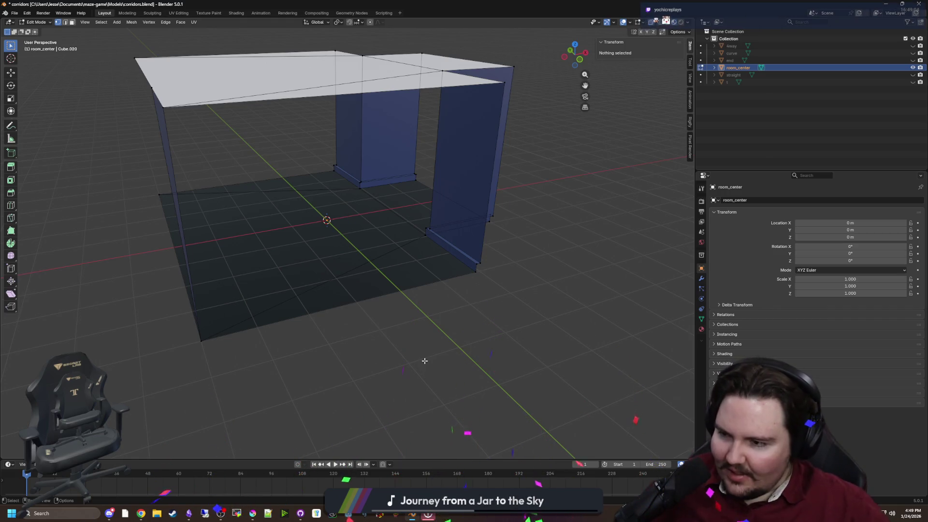
left_click_drag(410, 331, 97, 59)
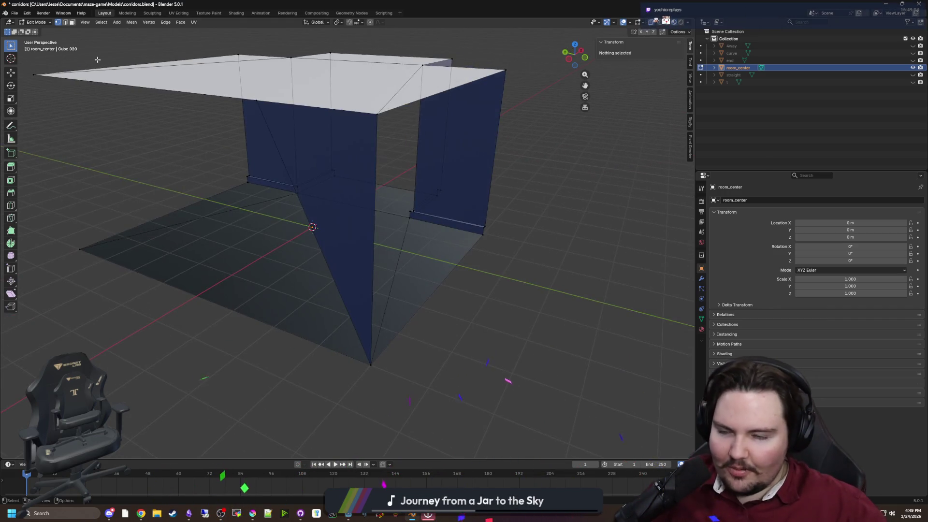
Delete the slanting triangular wall face using Face select mode.
left_click(71, 23)
left_click(321, 222)
key("x")
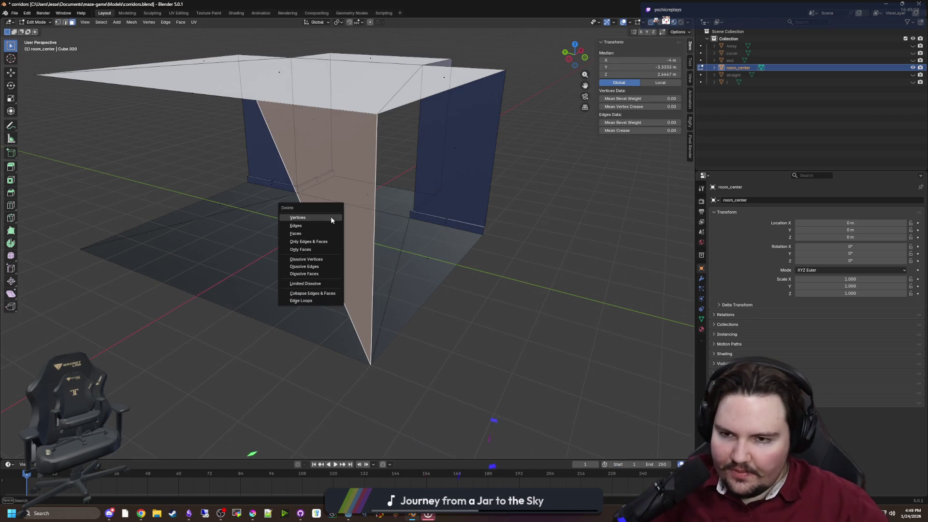
left_click(295, 233)
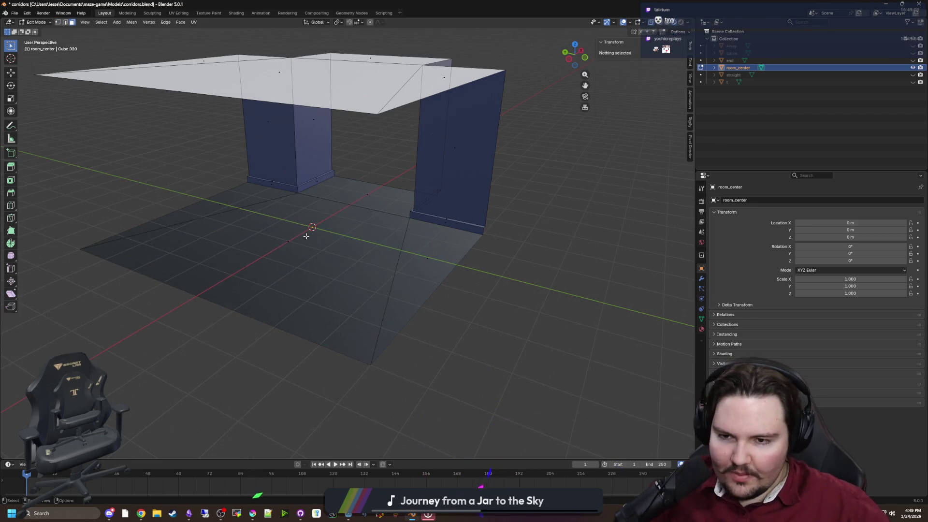
Look at the room from a low angle and select the front-left wall corner vertex.
scroll(295, 234, "down", 4)
left_click_drag(296, 233, 185, 187)
scroll(186, 188, "up", 2)
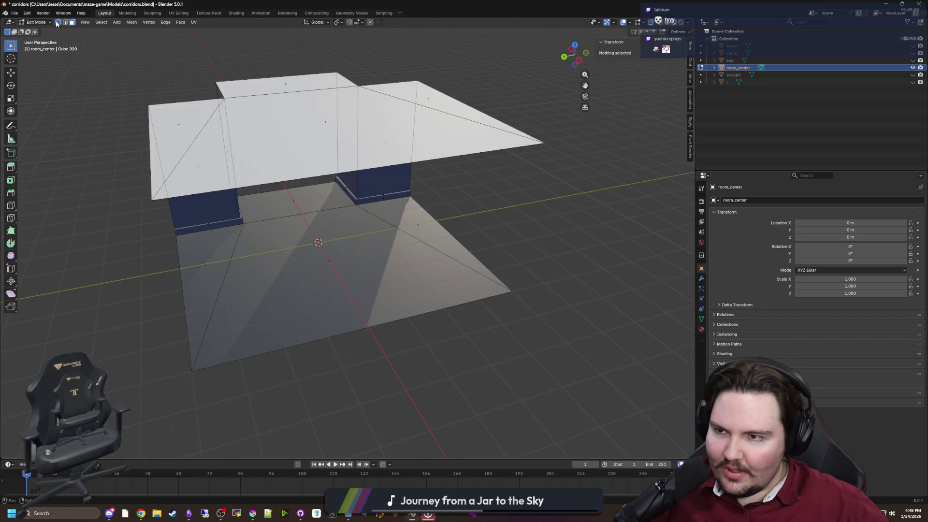
mouse_move(271, 251)
left_mouse_down()
mouse_move(290, 271)
mouse_move(271, 232)
mouse_move(255, 287)
mouse_move(267, 377)
left_mouse_up()
left_click(270, 288)
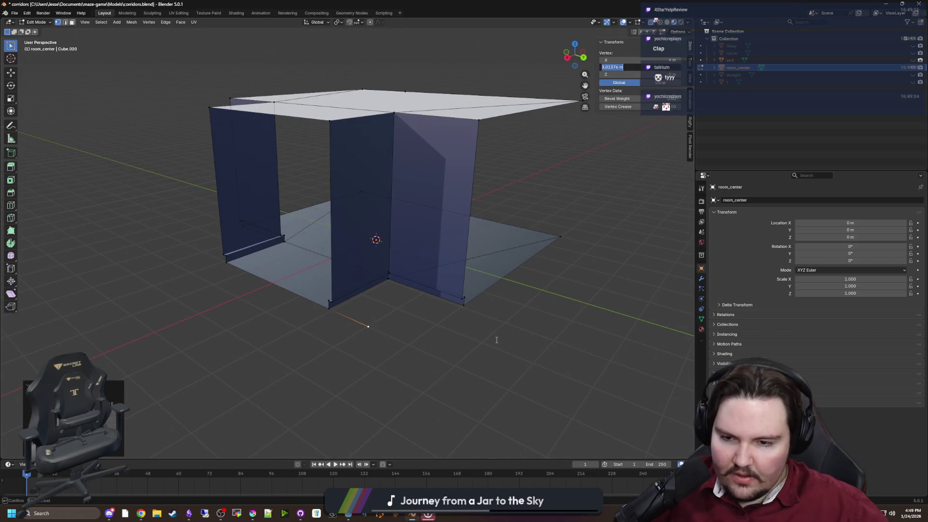
Adjust the front-left corner vertex's position from the side view, undoing a stray edge move.
key("Return")
mouse_move(496, 340)
left_mouse_down()
mouse_move(414, 315)
mouse_move(344, 317)
left_mouse_up()
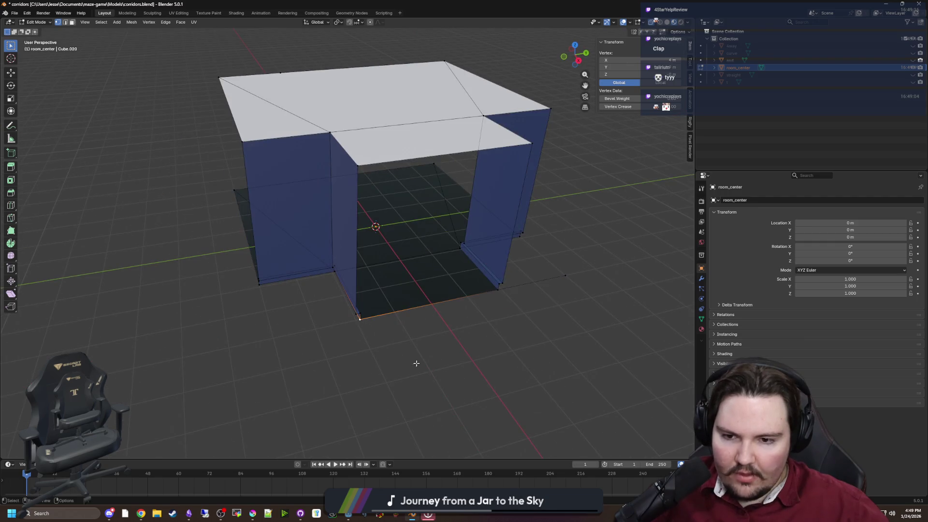
key("g")
left_click(369, 379)
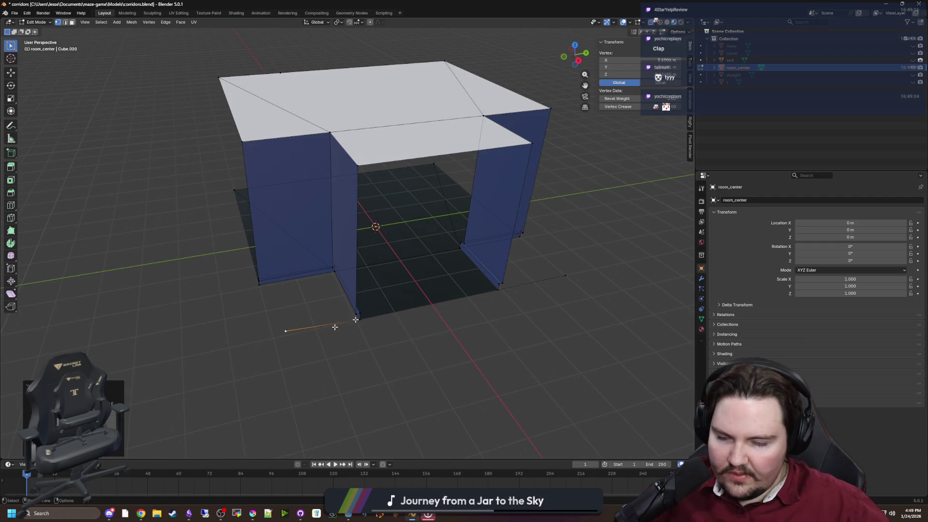
key("ctrl+z")
key("KP_4")
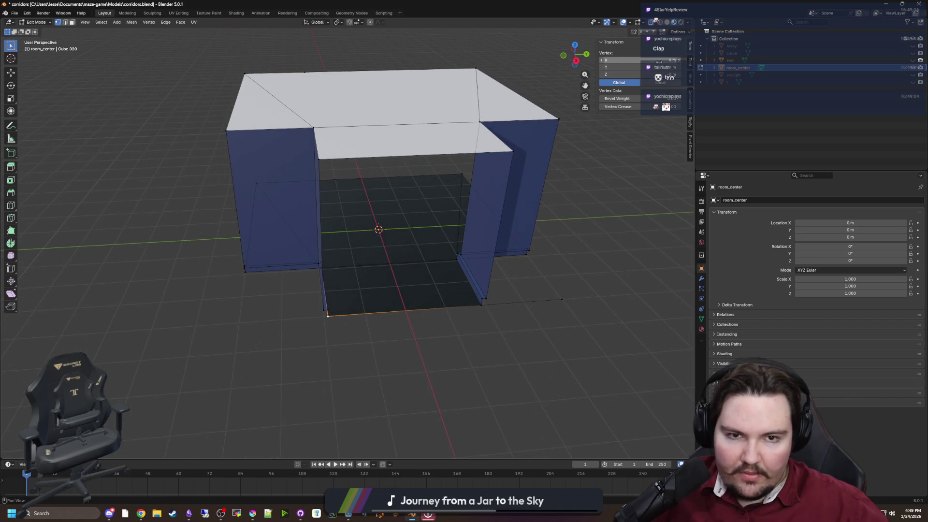
left_click_drag(659, 67, 628, 68)
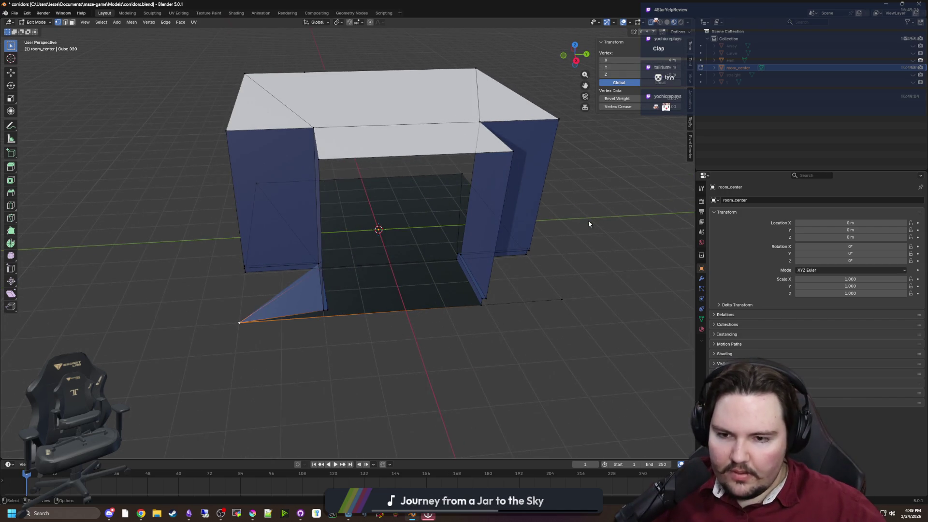
left_click(388, 344)
mouse_move(388, 344)
left_mouse_down()
mouse_move(419, 332)
mouse_move(315, 338)
mouse_move(172, 271)
left_mouse_up()
Box-select the side wall's bottom vertices and merge them At Last.
left_click_drag(256, 264, 203, 234)
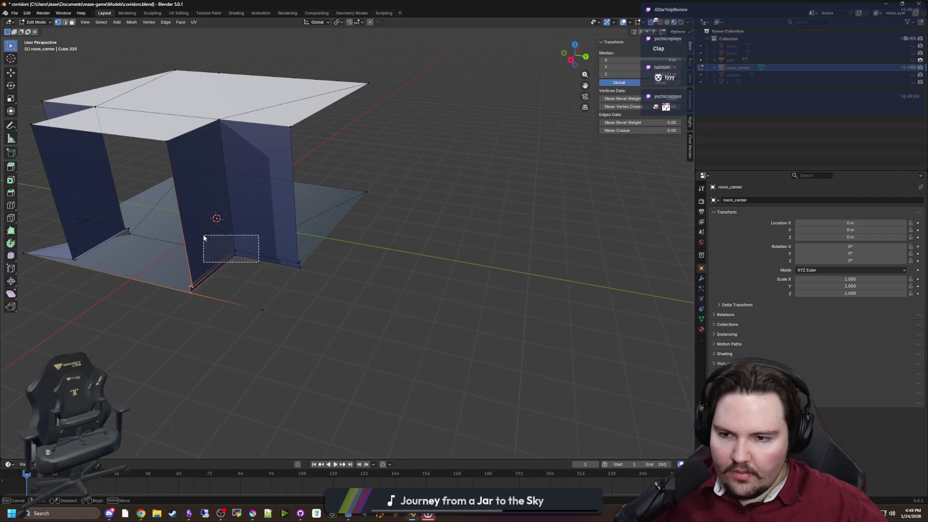
left_click_drag(321, 273, 285, 254)
key("m")
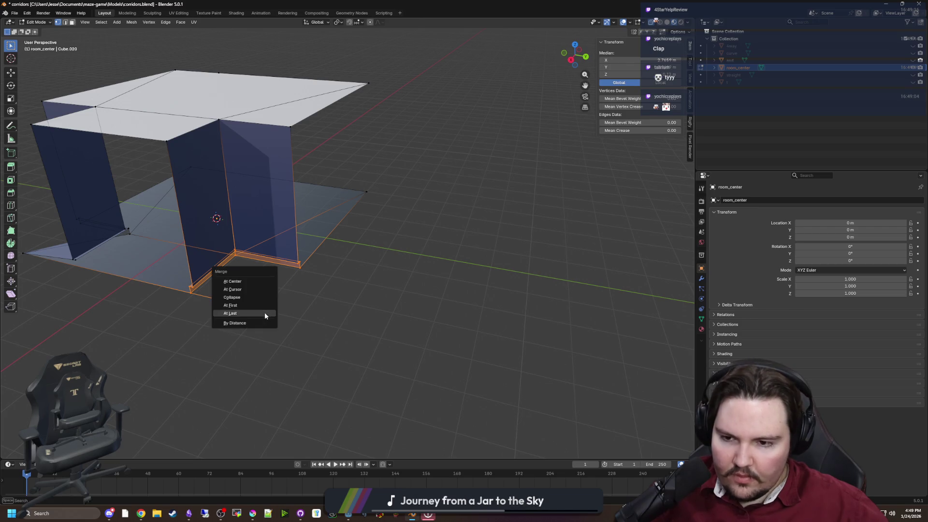
left_click(265, 312)
mouse_move(265, 313)
left_mouse_down()
mouse_move(340, 316)
mouse_move(232, 315)
mouse_move(190, 263)
left_mouse_up()
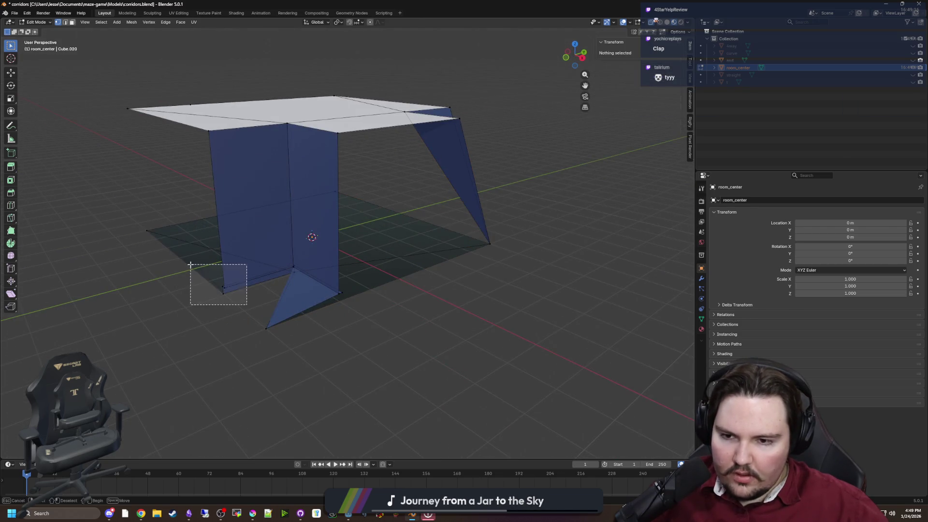
Merge the lower-left wall's bottom vertices into its triangle tip vertex.
left_click_drag(315, 290, 259, 245)
left_click_drag(372, 321, 326, 281)
left_click(266, 329, "shift")
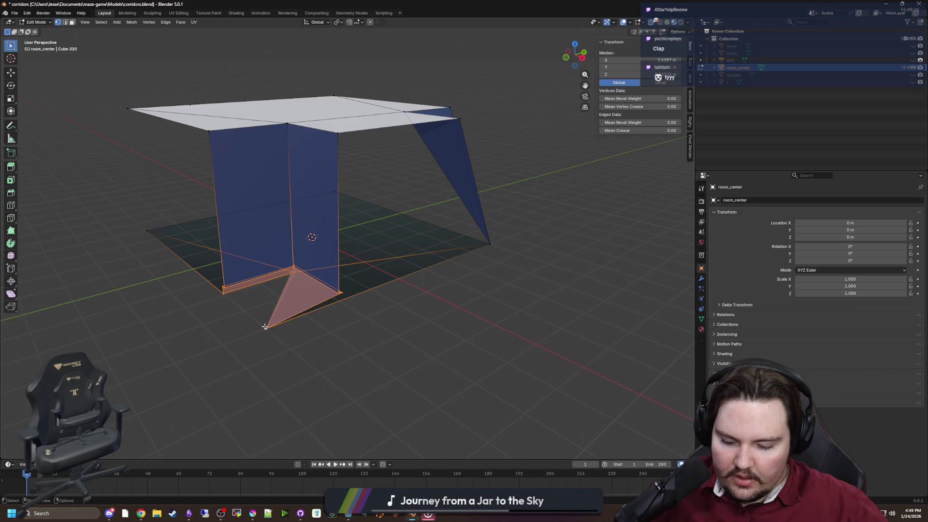
key("m")
left_click(271, 323)
mouse_move(270, 324)
left_mouse_down()
mouse_move(358, 345)
mouse_move(348, 350)
left_mouse_up()
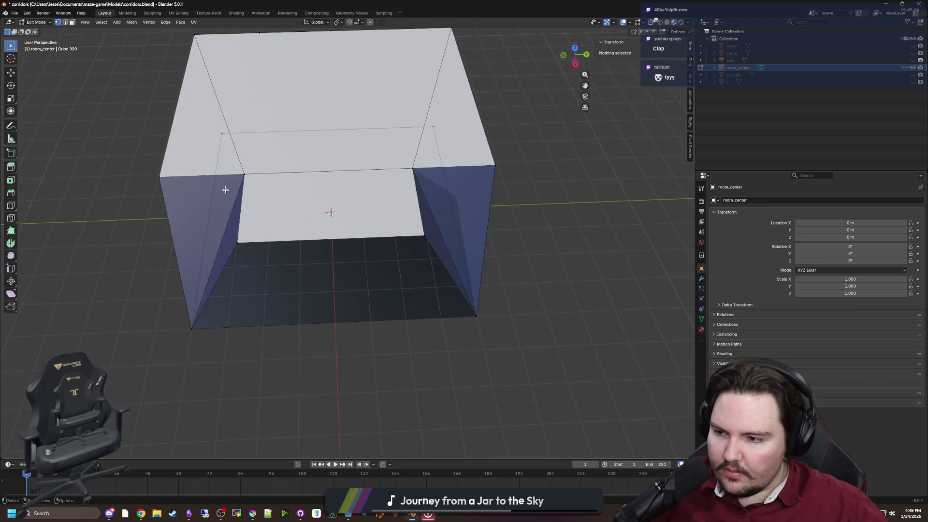
Move the upper-left ceiling corner vertex along Y and set its Y to -4 m.
left_click(243, 175)
key("g")
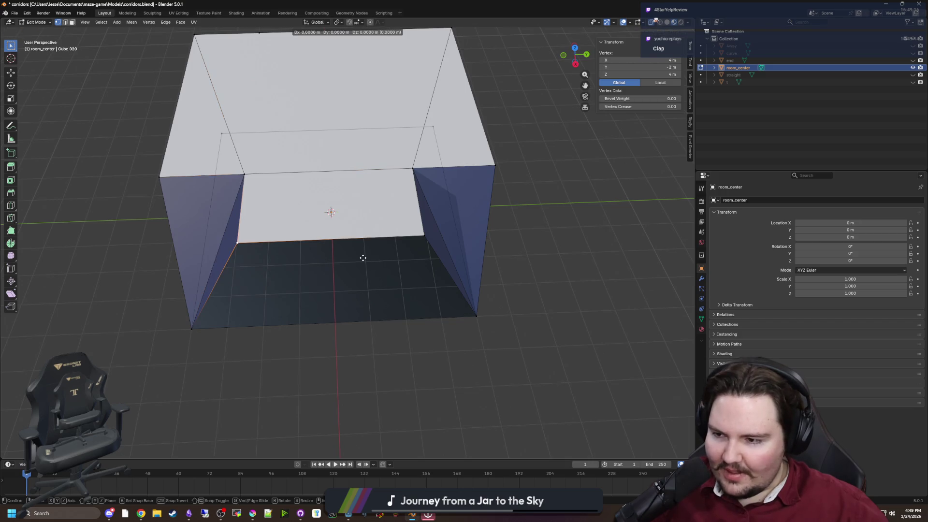
key("x")
key("y")
left_click(325, 277)
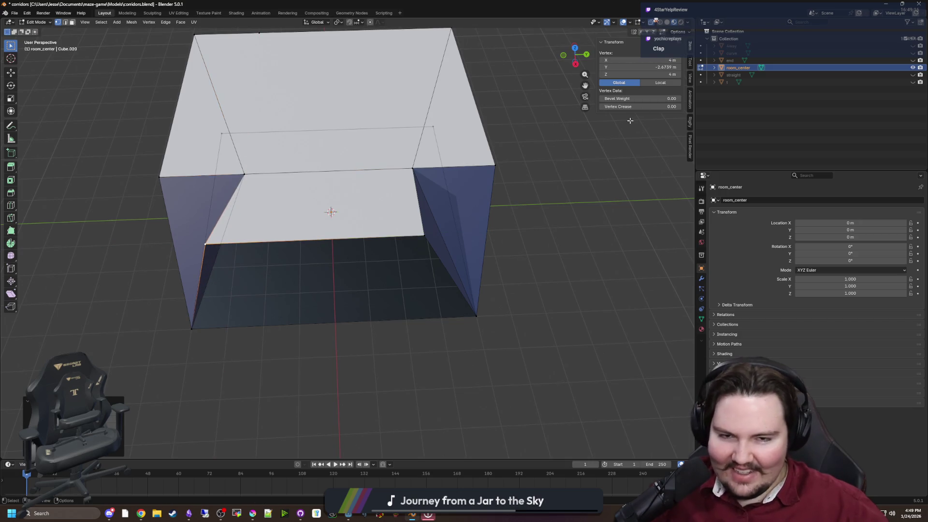
left_click(643, 67)
type("-4")
key("Return")
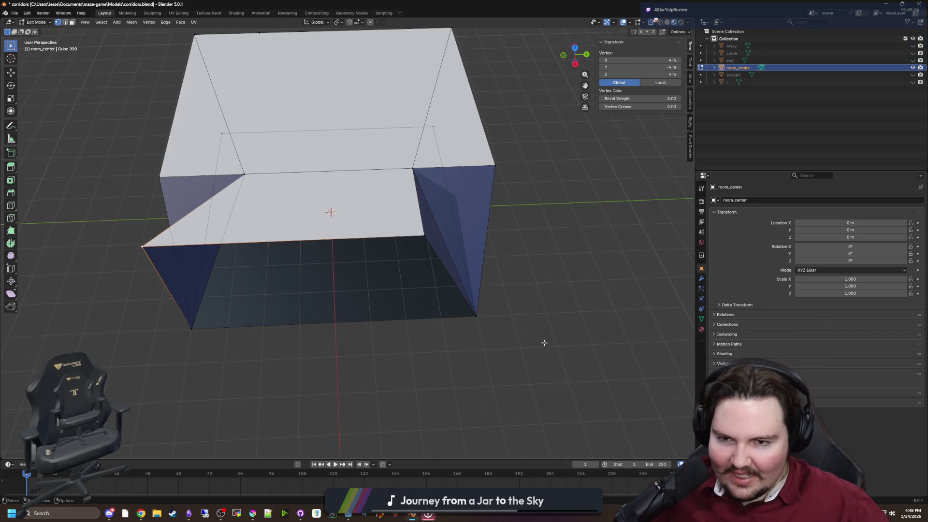
Push the right-front ceiling vertex outward along Y by increasing its Y value.
left_click(424, 236)
key("g")
key("y")
left_click(493, 280)
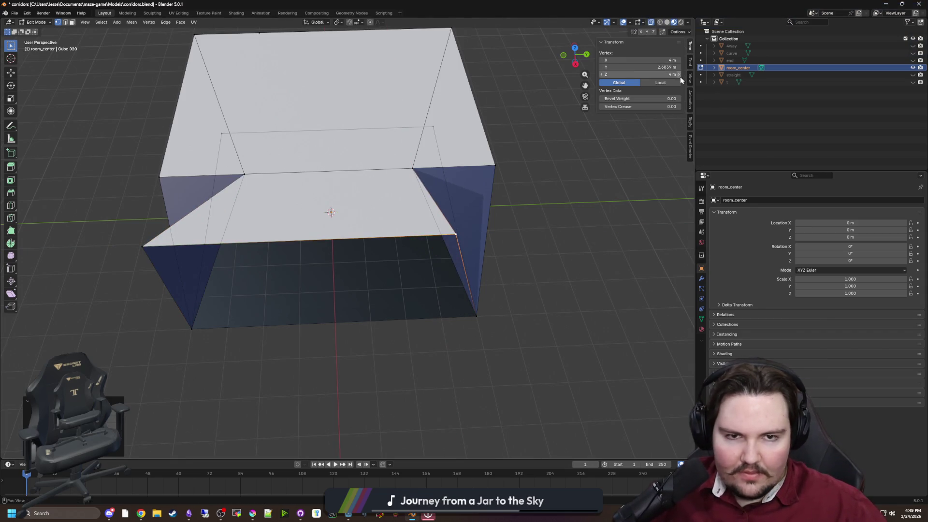
left_click_drag(665, 68, 679, 67)
Merge the stray ceiling vertices into the corner vertices at last.
left_click(559, 231)
left_click(503, 233, "alt")
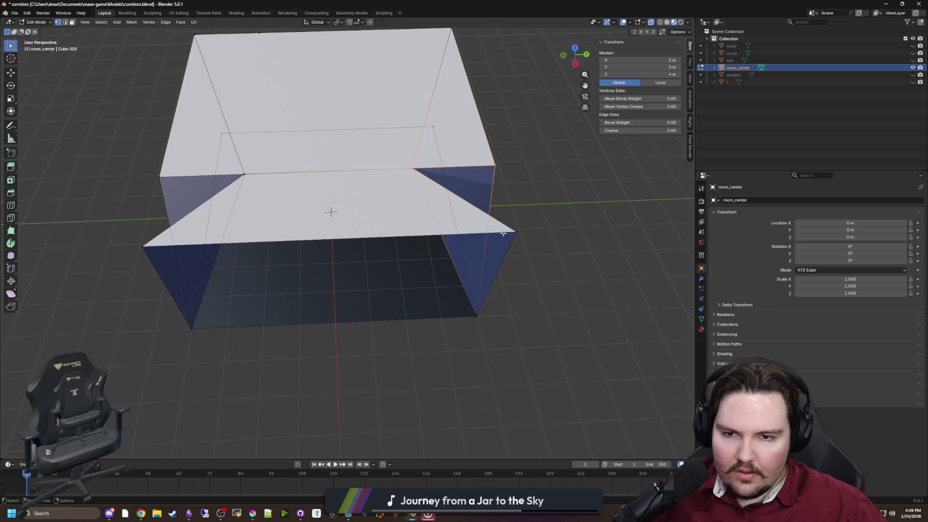
left_click(516, 230, "shift")
key("m")
left_click(517, 229)
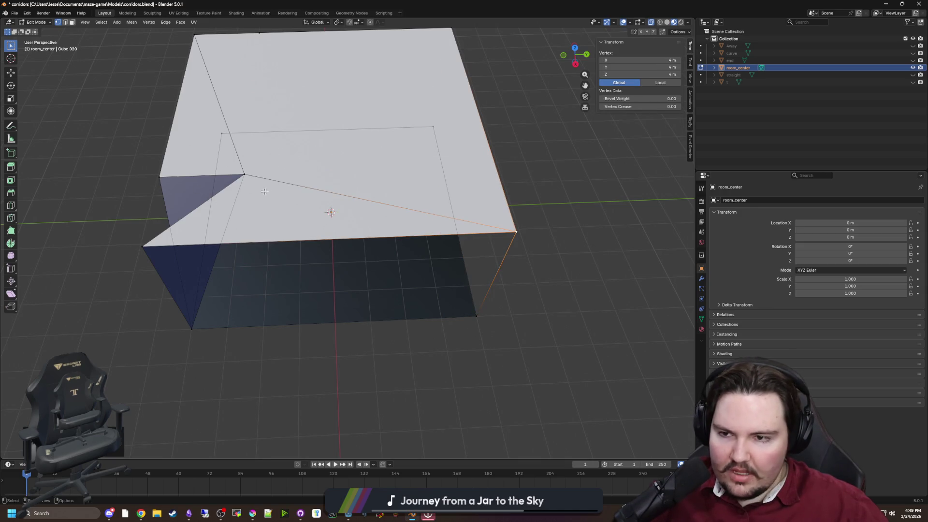
left_click(244, 174, "shift")
key("m")
left_click(145, 247)
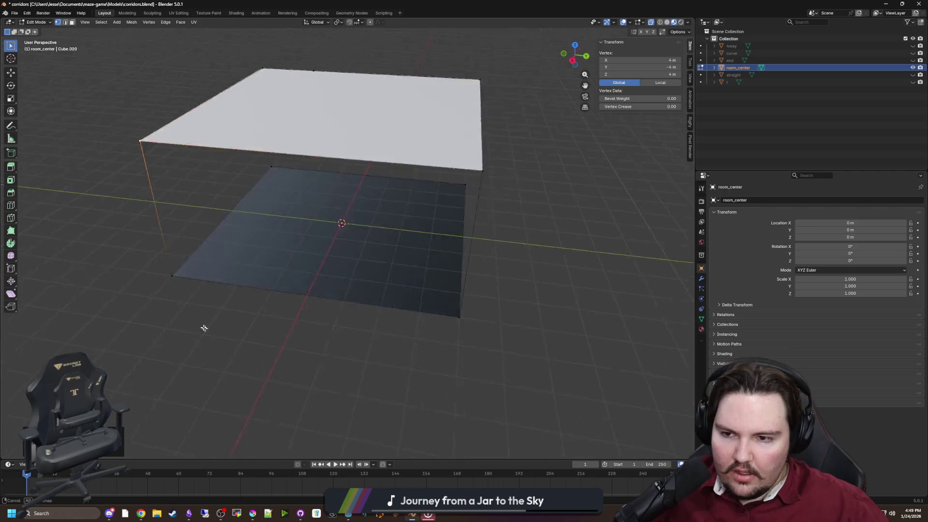
left_click(124, 112)
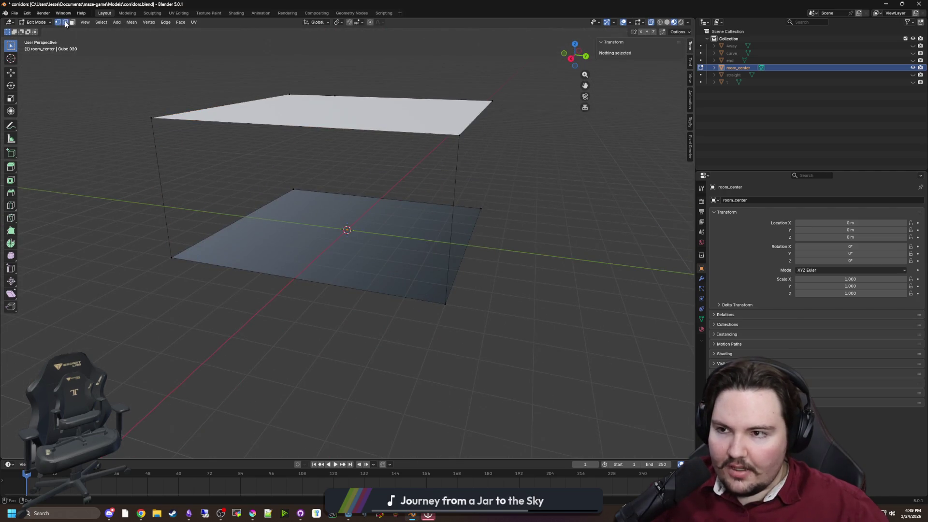
Delete the box's left and right vertical edges, separating floor from ceiling.
left_click(154, 141)
left_click(445, 181, "shift")
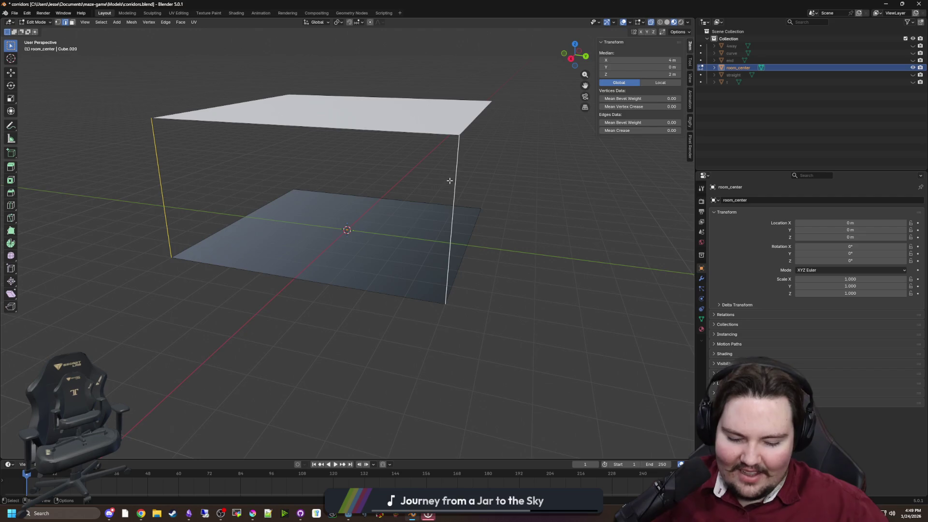
key("x")
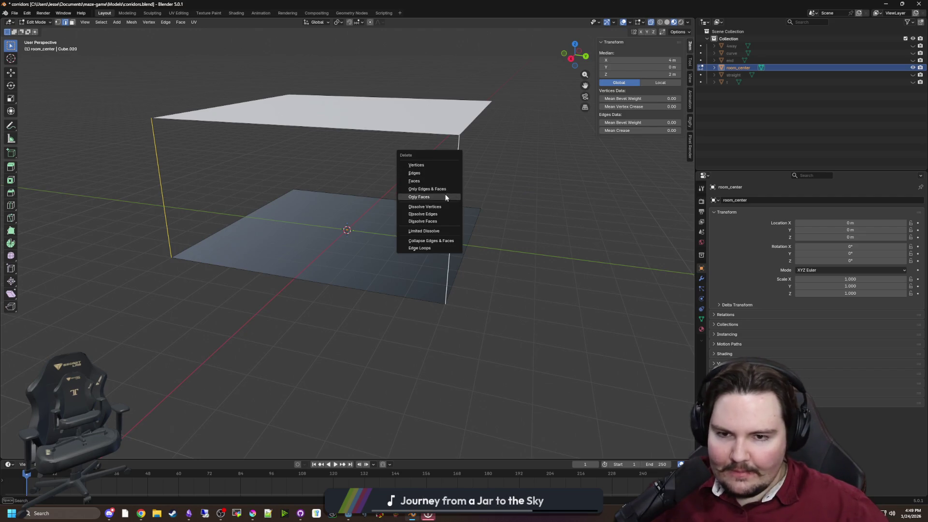
left_click(428, 172)
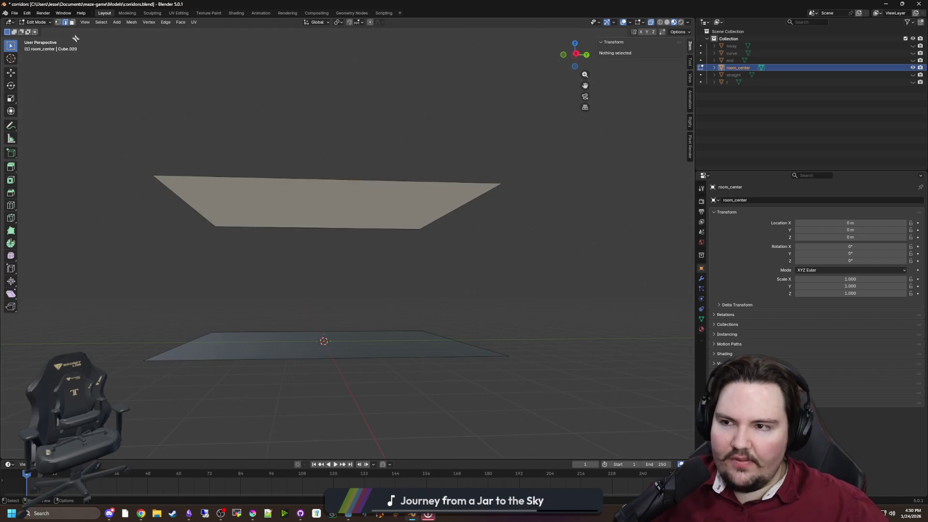
left_click_drag(578, 264, 142, 116)
Bring the ceiling's front-left corner vertex out to Y -4 m.
left_click(256, 221)
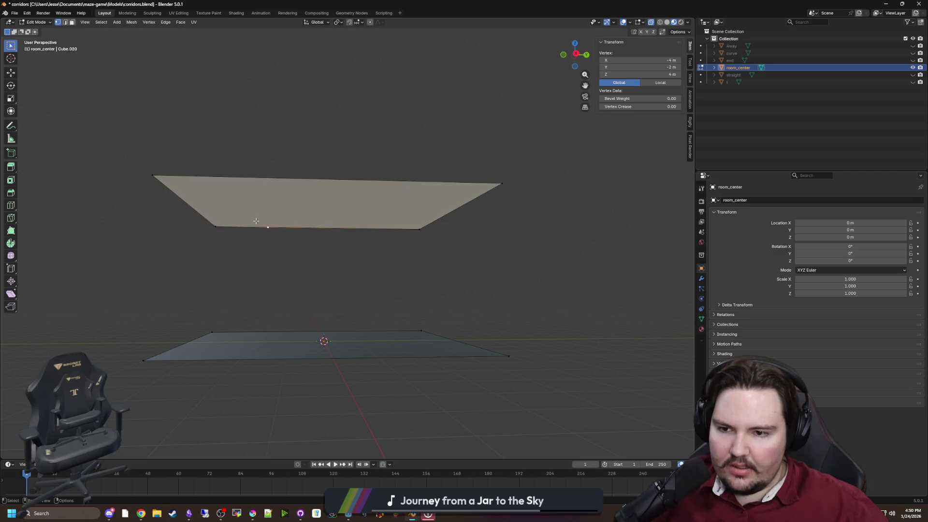
right_click(219, 230)
left_click(220, 231)
mouse_move(235, 196)
left_mouse_down()
mouse_move(356, 208)
mouse_move(404, 232)
mouse_move(351, 210)
mouse_move(507, 251)
mouse_move(127, 161)
left_mouse_up()
Raise the ceiling face 6 m along Z above the floor plane.
left_click_drag(389, 234, 429, 253)
key("g")
key("z")
left_click(426, 242)
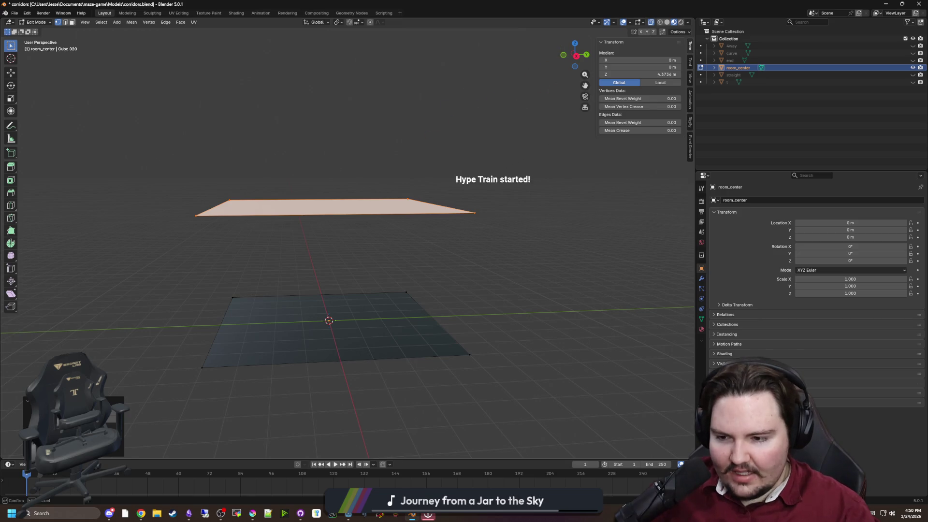
type("6")
key("Return")
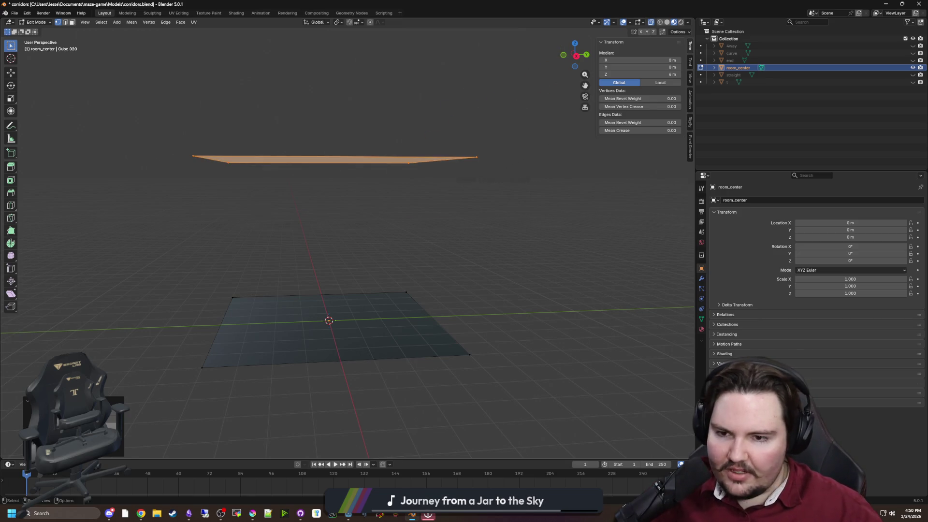
mouse_move(382, 255)
left_mouse_down()
mouse_move(338, 249)
mouse_move(421, 269)
mouse_move(460, 233)
left_mouse_up()
Deselect the ceiling, then hide room_center and unhide the t junction piece in the Outliner.
left_click(390, 246)
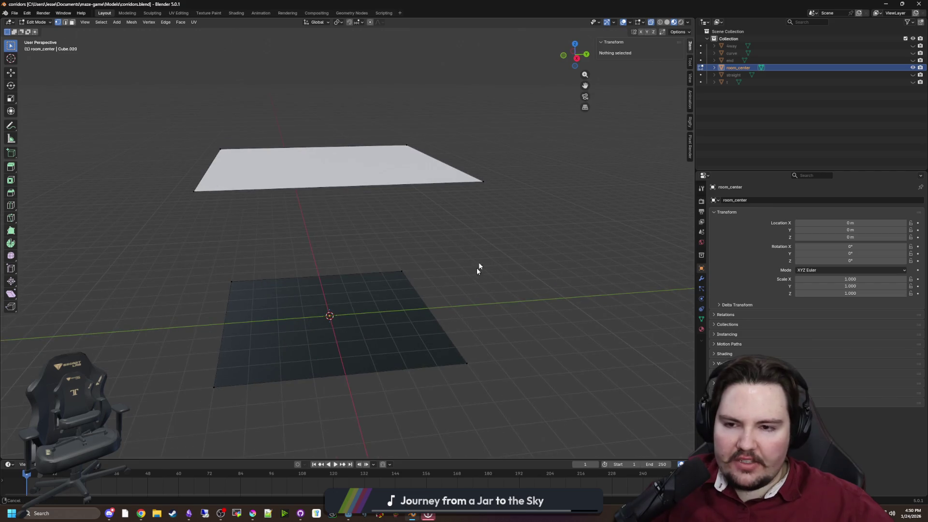
mouse_move(477, 267)
left_mouse_down()
mouse_move(479, 205)
mouse_move(419, 147)
left_mouse_up()
mouse_move(557, 124)
left_mouse_down()
mouse_move(522, 215)
mouse_move(699, 136)
left_mouse_up()
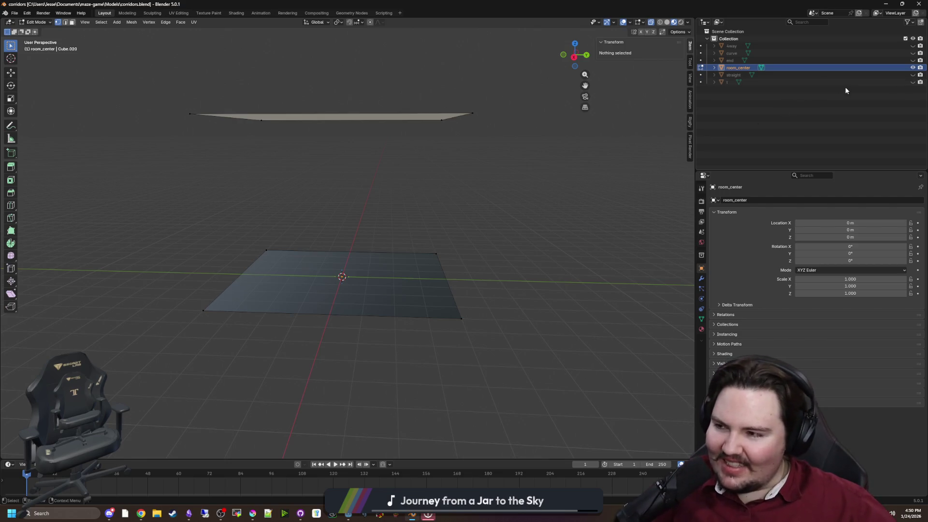
left_click(912, 68)
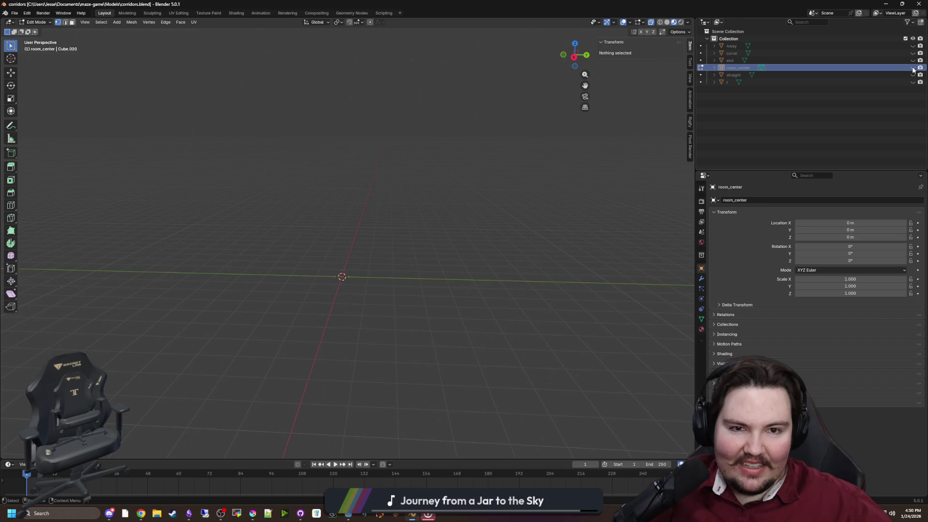
left_click(914, 82)
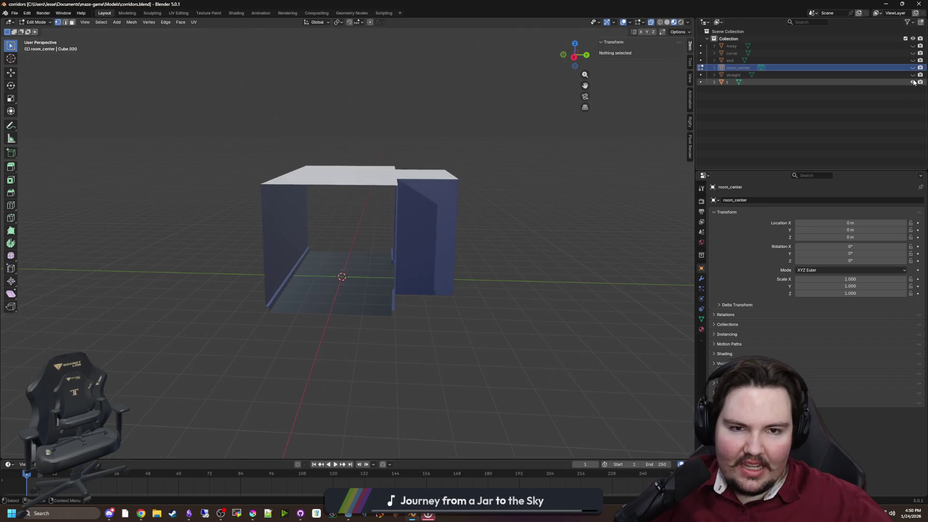
Hide t, unhide the straight corridor piece, and select it in the Outliner.
left_click(914, 83)
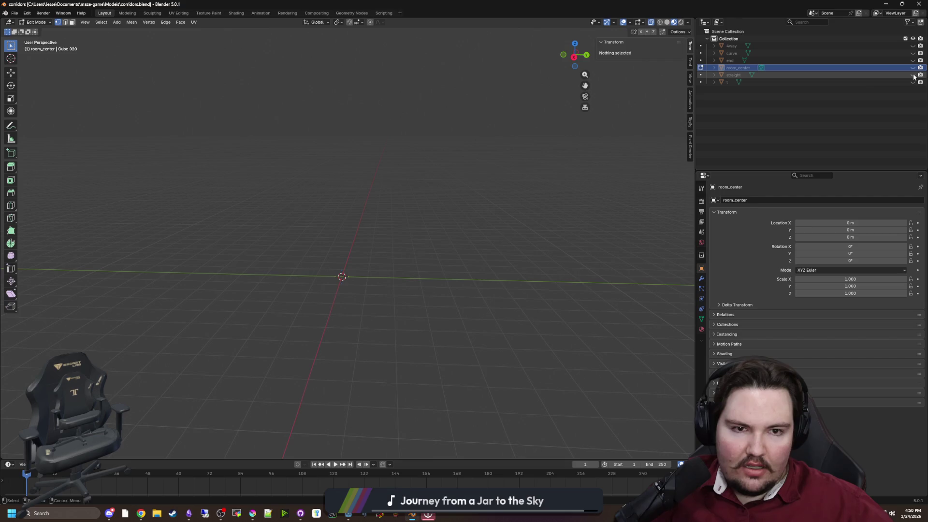
left_click(913, 75)
left_click_drag(491, 201, 400, 202)
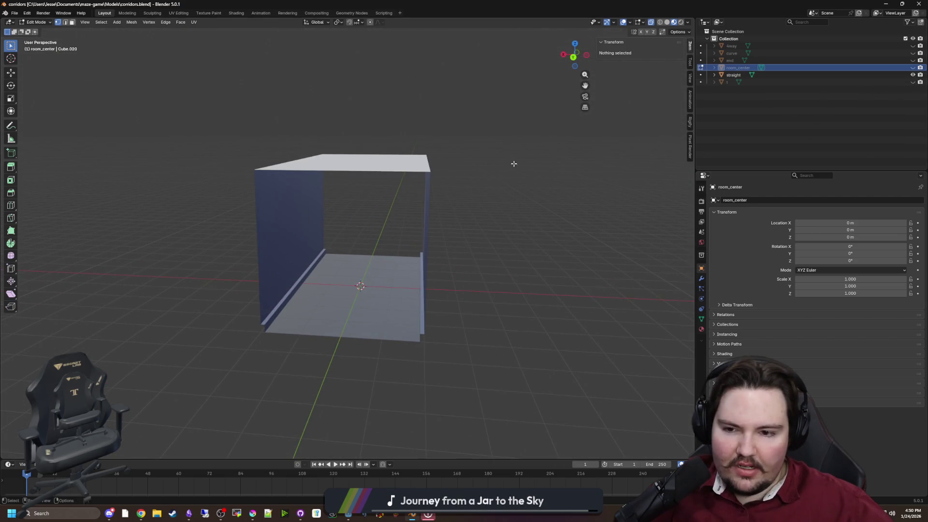
mouse_move(439, 165)
left_mouse_down()
mouse_move(464, 179)
mouse_move(439, 185)
mouse_move(423, 166)
mouse_move(440, 187)
left_mouse_up()
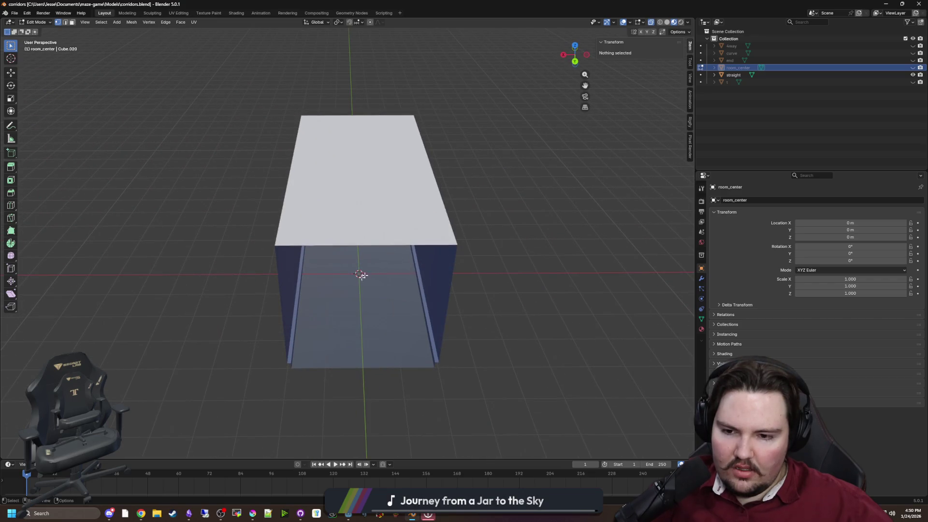
left_click_drag(363, 274, 367, 277)
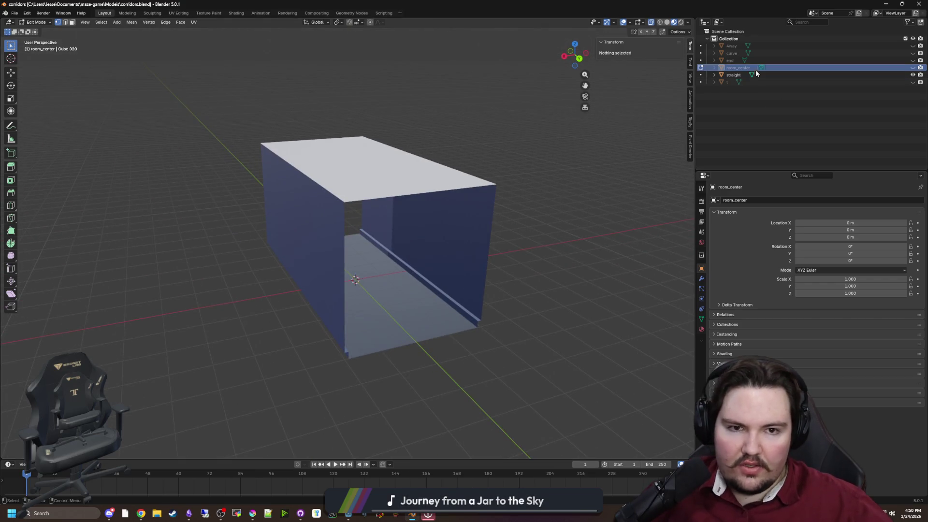
left_click(733, 75)
mouse_move(541, 198)
left_mouse_down()
mouse_move(559, 190)
mouse_move(472, 215)
left_mouse_up()
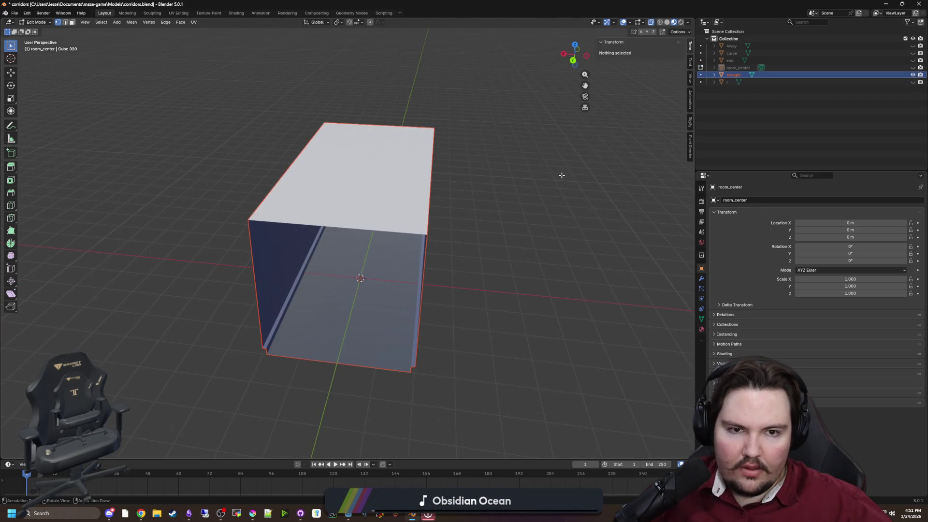
Duplicate straight in place and rename the copy room_side_door, then reselect straight.
key("Tab")
key("shift+d")
key("Escape")
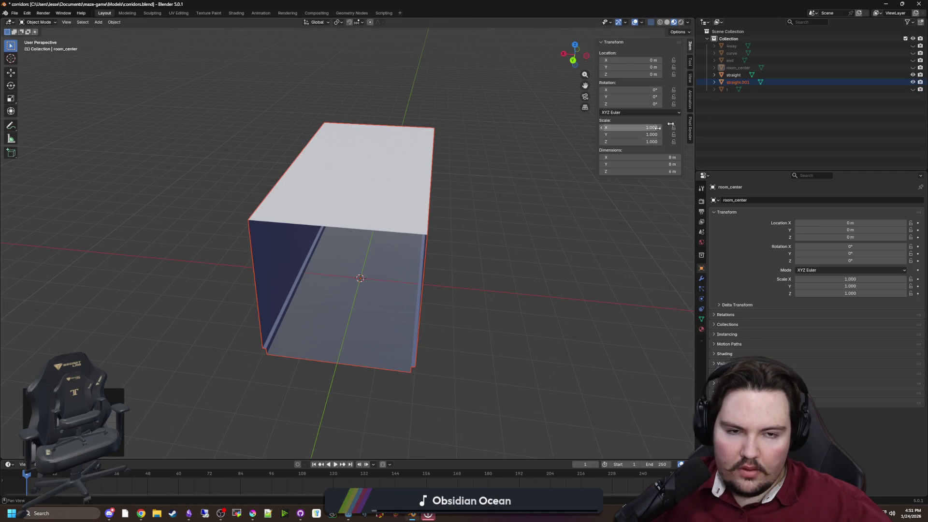
double_click(735, 82)
type("room_side_door")
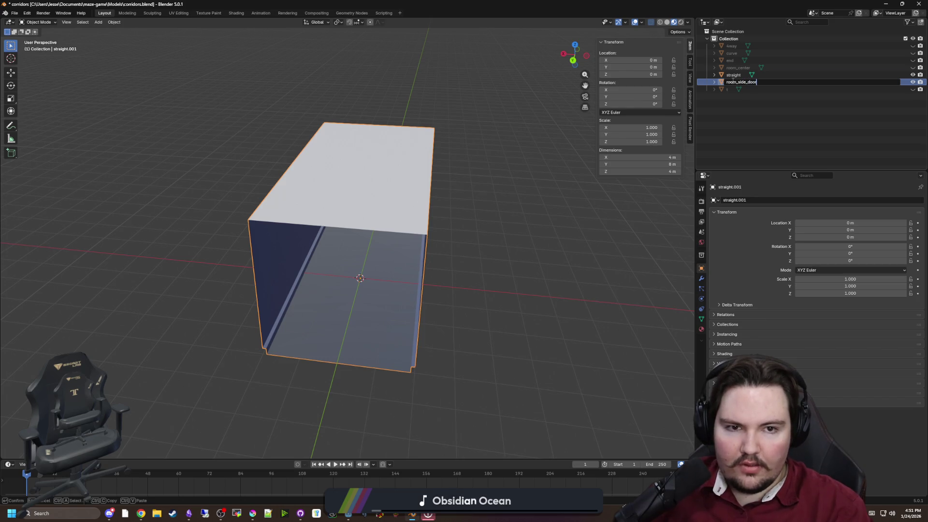
key("Return")
left_click(733, 82)
scroll(378, 245, "down", 1)
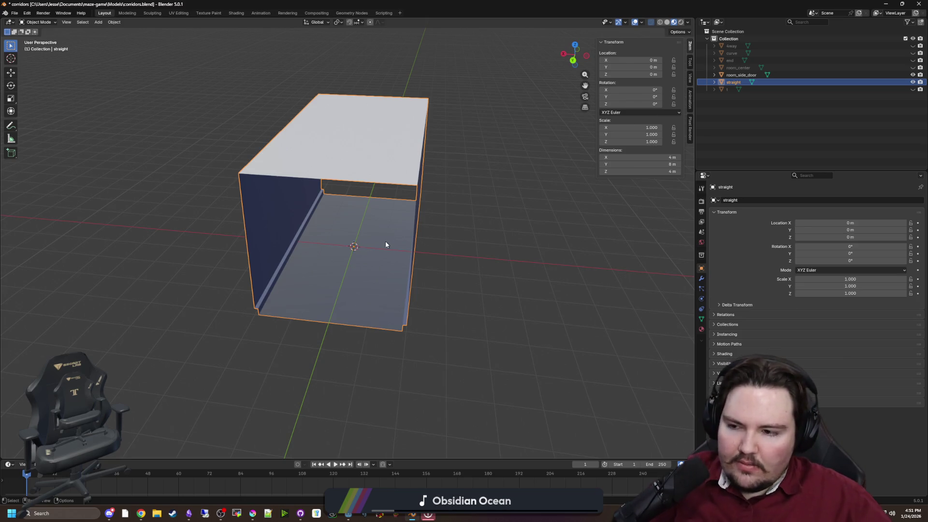
In Edit Mode, box-select and delete the straight box's end faces, then orbit to check.
mouse_move(393, 240)
left_mouse_down()
mouse_move(437, 235)
mouse_move(305, 219)
mouse_move(309, 245)
mouse_move(127, 166)
left_mouse_up()
key("Tab")
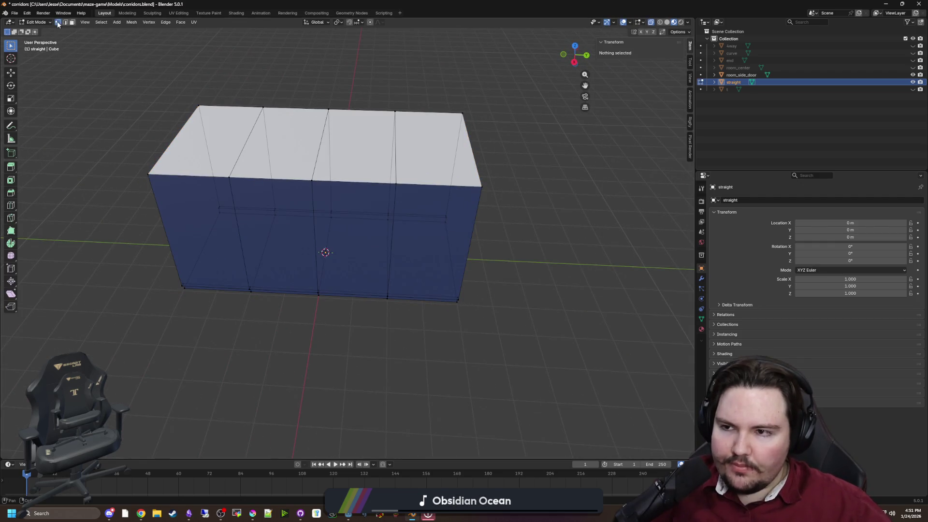
left_click_drag(231, 226, 235, 242)
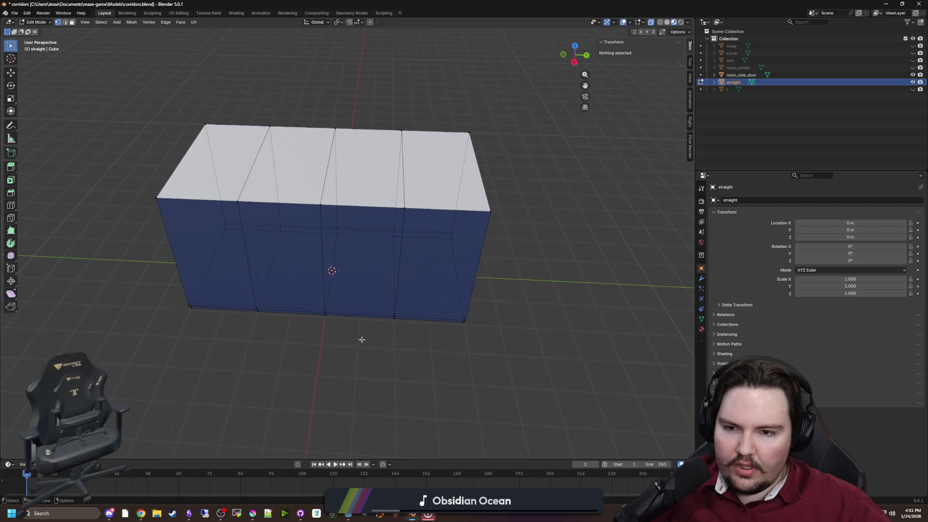
left_click_drag(116, 91, 362, 333)
key("x")
left_click(306, 323)
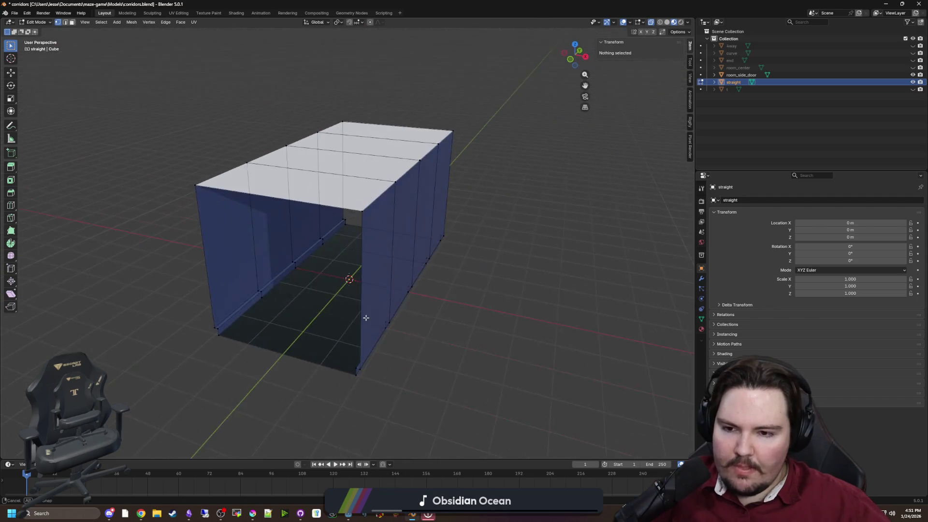
left_click(251, 329)
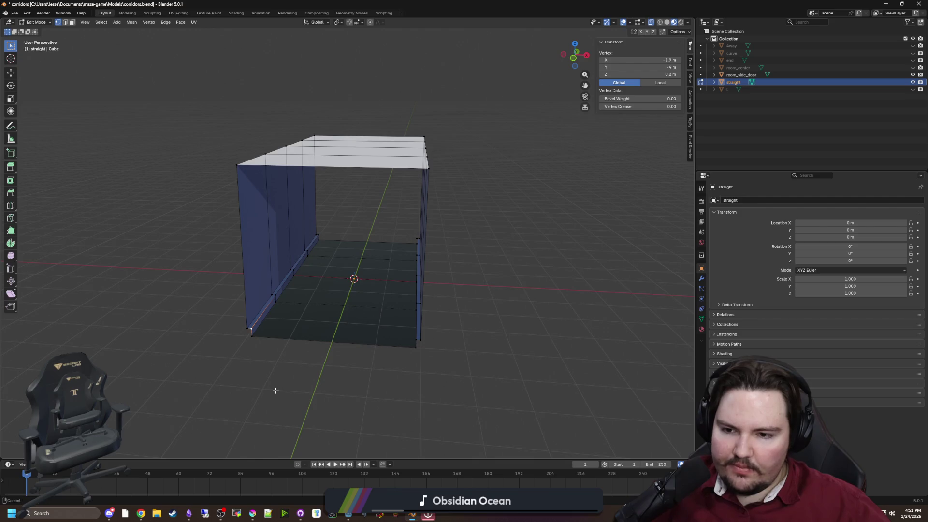
mouse_move(305, 356)
left_mouse_down()
mouse_move(288, 325)
mouse_move(397, 336)
mouse_move(403, 327)
mouse_move(364, 335)
left_mouse_up()
scroll(402, 328, "up", 3)
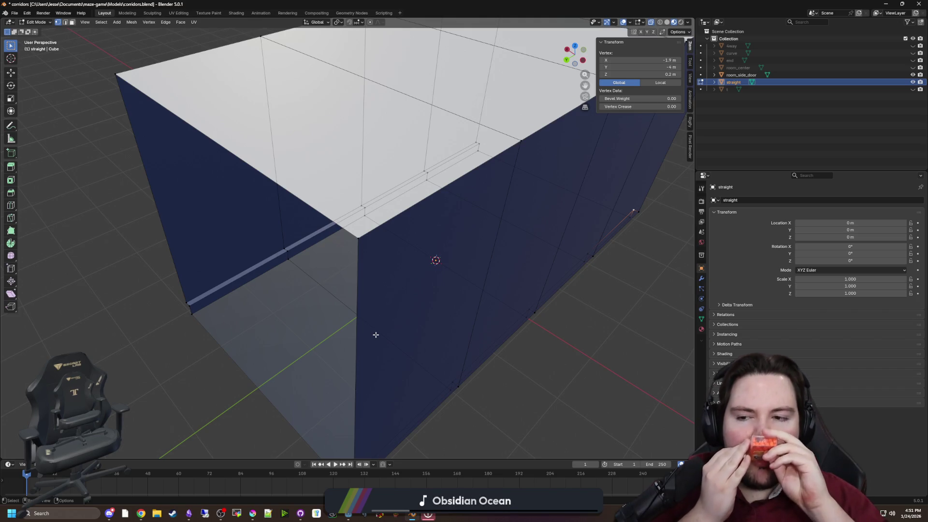
scroll(375, 335, "down", 5)
left_click_drag(375, 334, 377, 374)
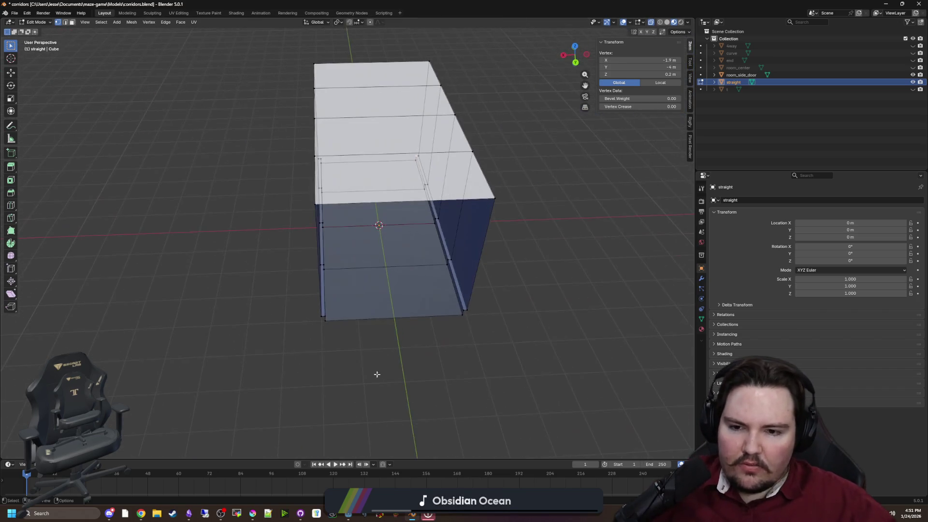
left_click_drag(393, 311, 360, 306)
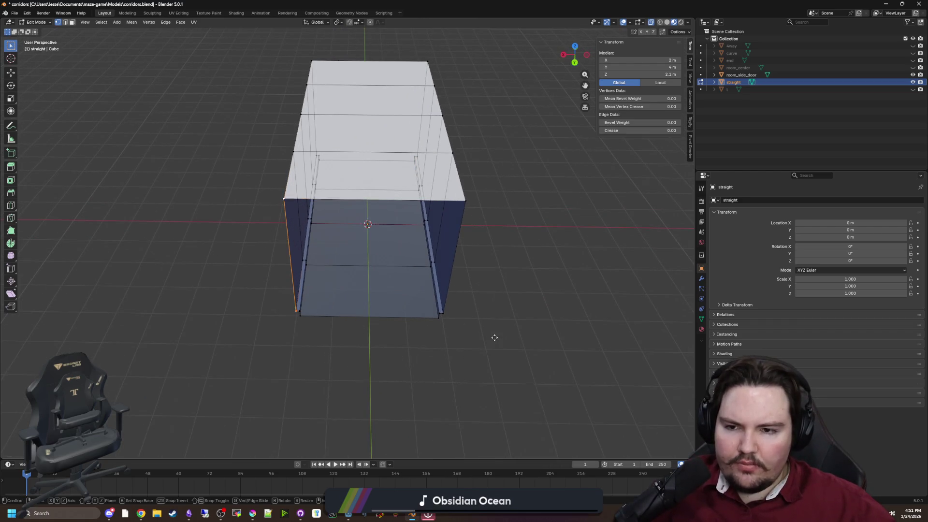
Extrude the left and right end edges outward along X into flat wall panels.
left_click(453, 335)
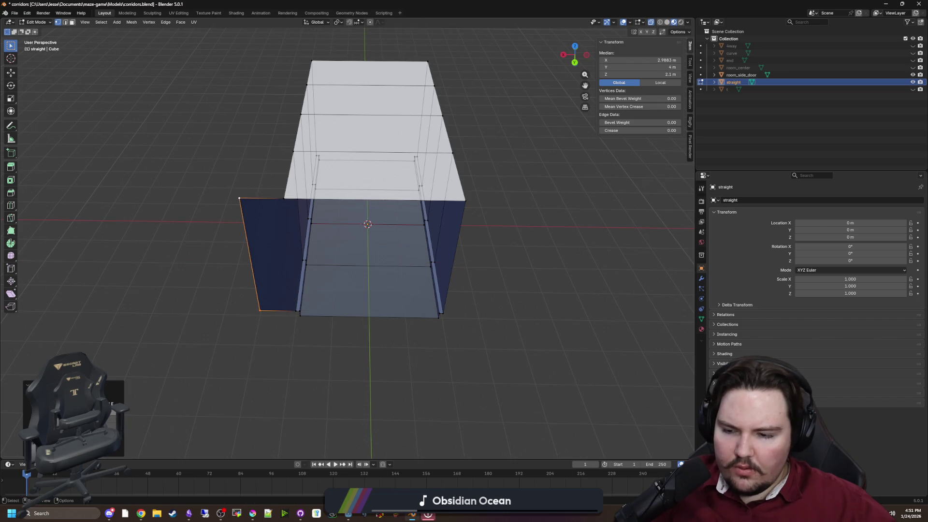
left_click(455, 325)
left_click_drag(456, 325, 430, 321)
left_click(465, 292)
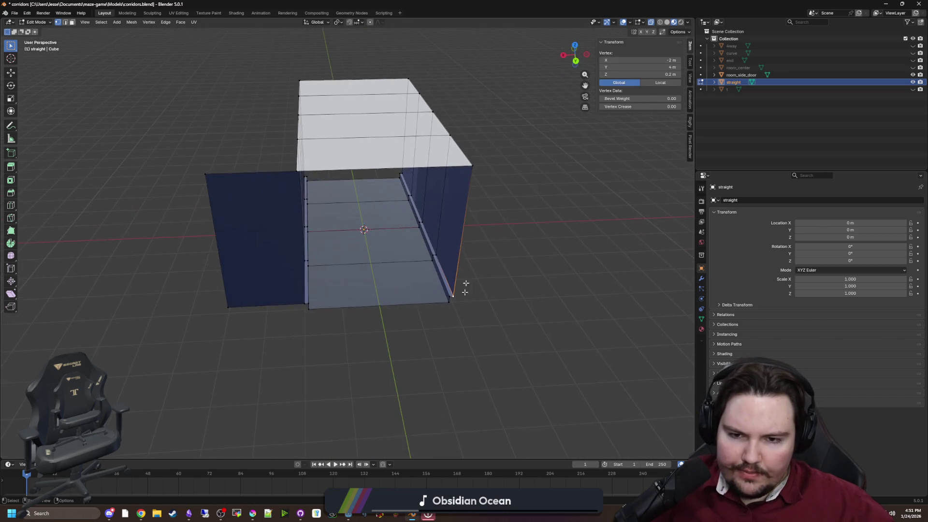
key("e")
key("x")
left_click(493, 311)
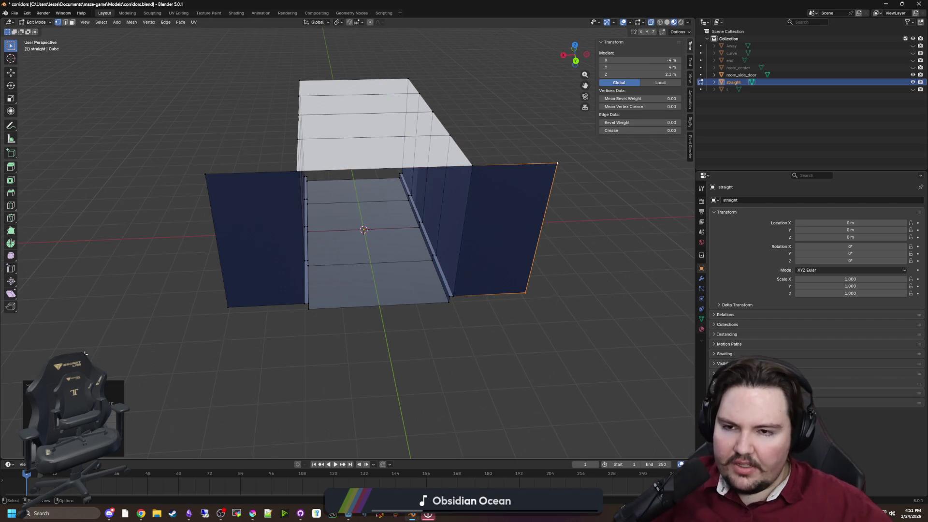
Clear the selection, inspect the extended corridor, and return to Object Mode.
left_click(177, 310)
mouse_move(178, 310)
left_mouse_down()
mouse_move(263, 304)
mouse_move(252, 277)
mouse_move(205, 289)
left_mouse_up()
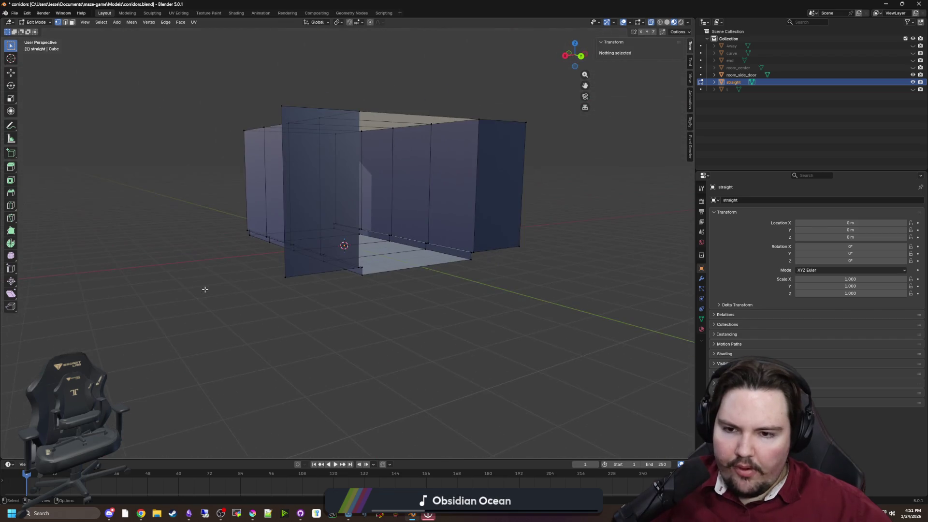
scroll(205, 289, "up", 5)
mouse_move(342, 248)
left_mouse_down()
mouse_move(300, 327)
mouse_move(319, 290)
mouse_move(313, 232)
mouse_move(315, 255)
mouse_move(379, 245)
mouse_move(159, 230)
mouse_move(317, 190)
mouse_move(315, 180)
mouse_move(315, 233)
mouse_move(345, 253)
left_mouse_up()
scroll(315, 180, "down", 4)
key("Tab")
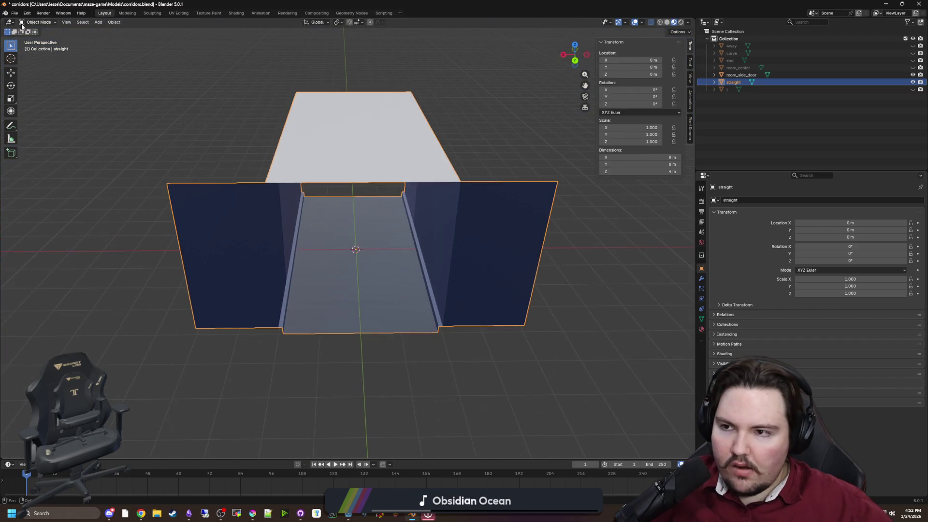
In face select mode, delete only the faces of the left and right outer panels, keeping edges.
key("Tab")
mouse_move(145, 184)
left_mouse_down()
mouse_move(221, 205)
mouse_move(255, 201)
left_mouse_up()
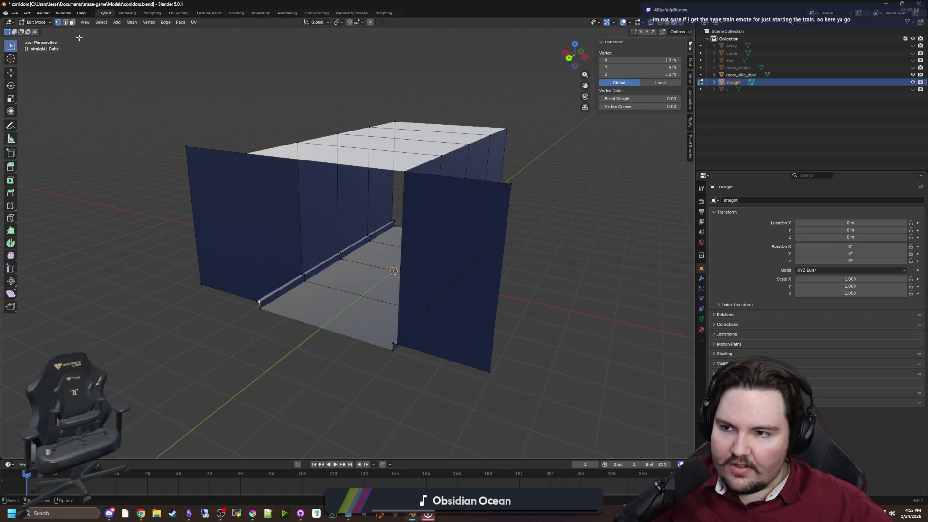
left_click(72, 22)
left_click(253, 207)
key("x")
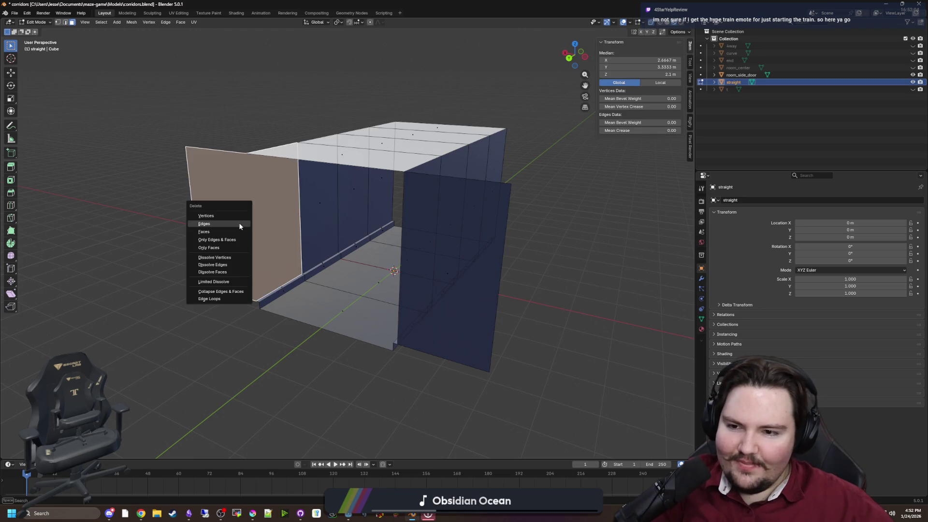
left_click(239, 232)
left_click_drag(239, 232, 258, 229)
key("ctrl+z")
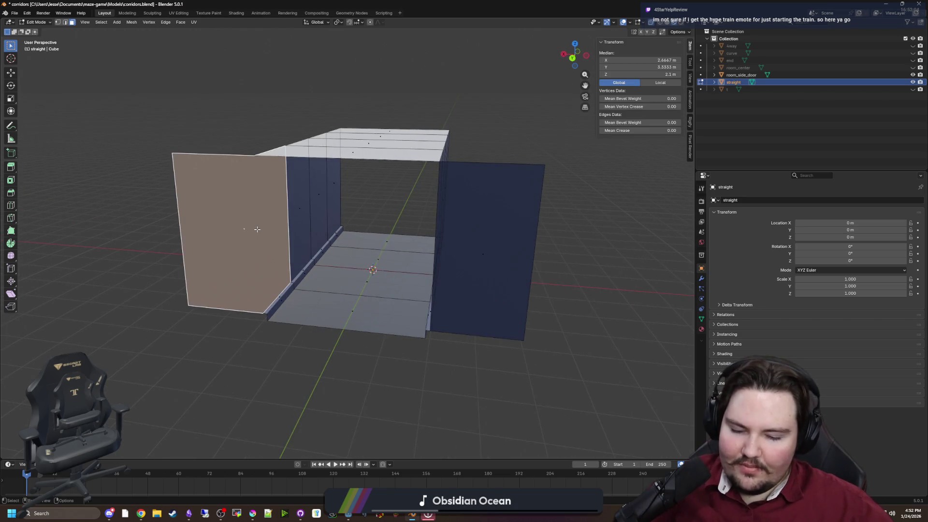
key("x")
left_click(235, 246)
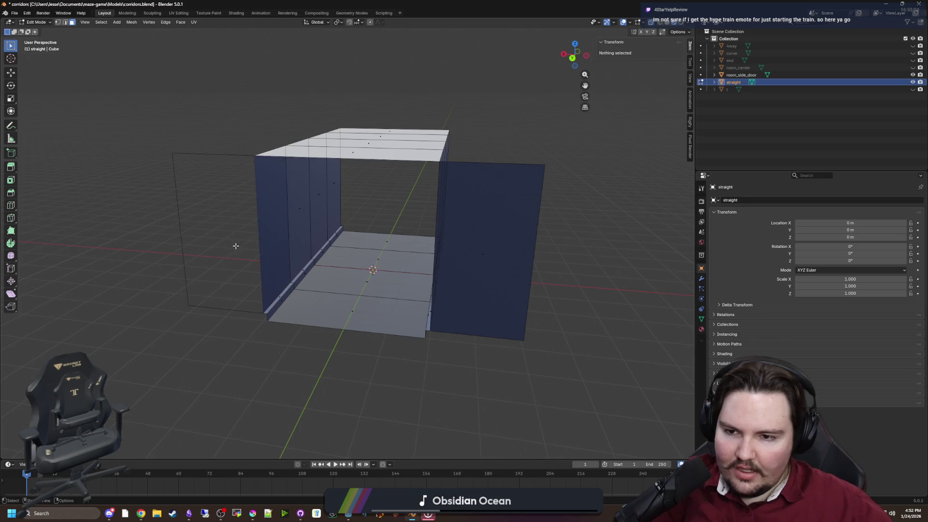
left_click(500, 236)
key("x")
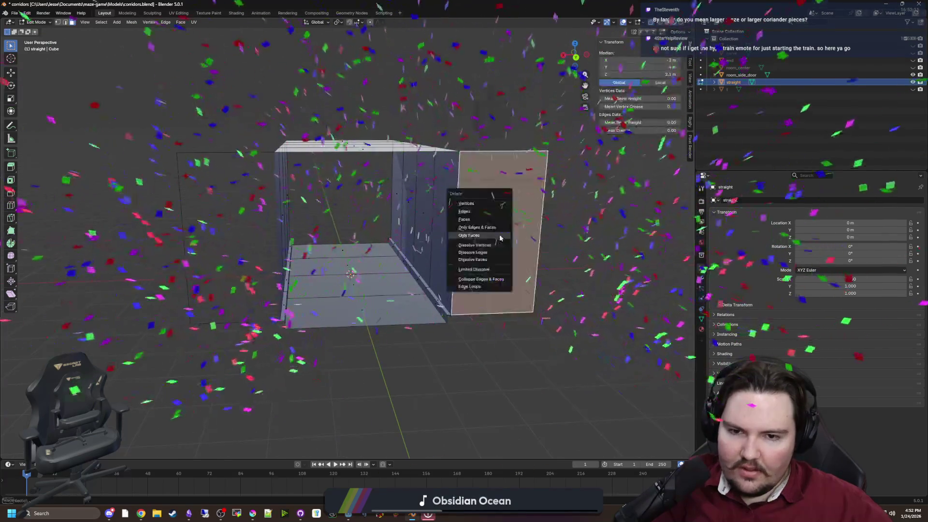
left_click(500, 236)
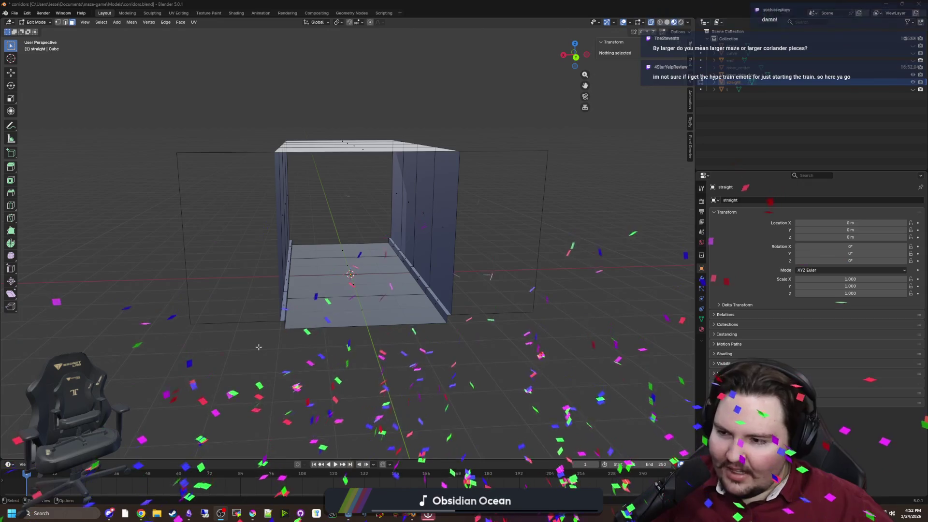
Select and delete the corridor's end wall face.
mouse_move(368, 263)
left_mouse_down()
mouse_move(314, 292)
mouse_move(370, 242)
mouse_move(410, 271)
mouse_move(490, 276)
left_mouse_up()
left_click(321, 274)
key("alt+a")
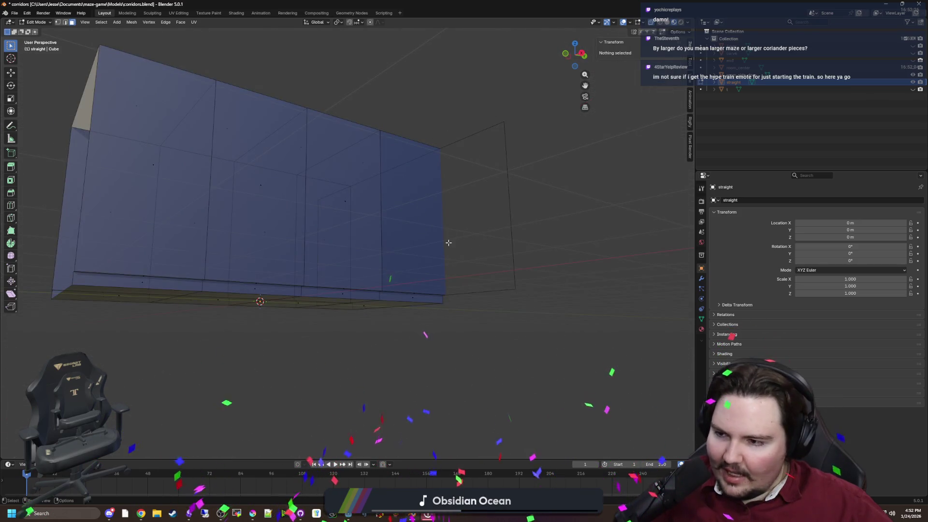
mouse_move(410, 211)
left_mouse_down()
mouse_move(383, 176)
mouse_move(402, 215)
mouse_move(416, 213)
mouse_move(414, 228)
left_mouse_up()
left_click(418, 214)
key("x")
left_click(418, 212)
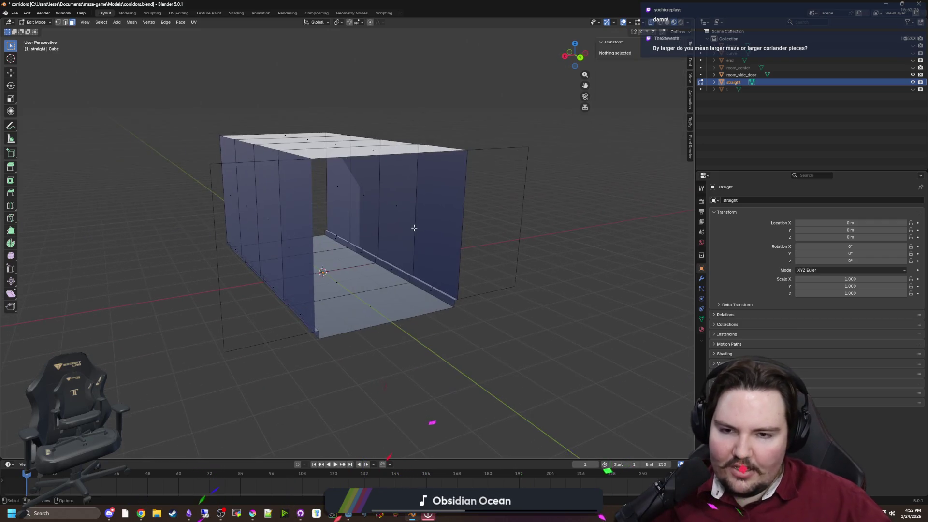
Select the linked left wall strips, ceiling and floor with Ctrl+L, then clear the selection.
key("x")
key("Escape")
key("x")
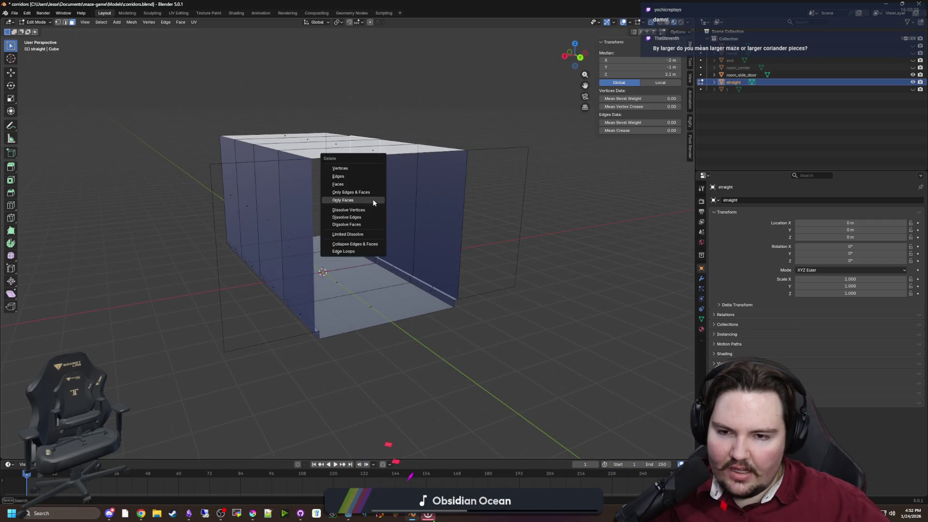
key("Escape")
left_click(282, 165)
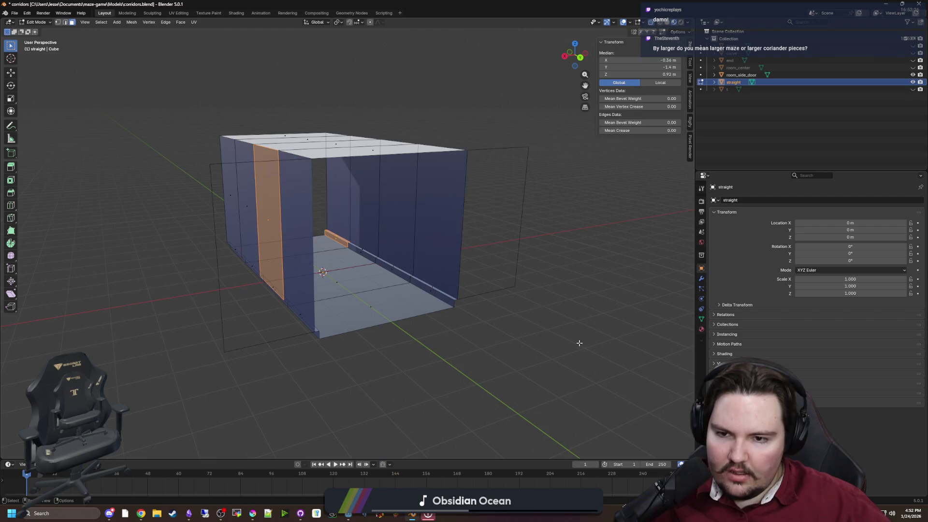
key("ctrl+l")
left_click_drag(258, 201, 312, 220)
key("alt+a")
Delete only a ceiling face, keeping its edges, then switch to vertex select mode.
left_click(338, 220)
right_click(340, 221)
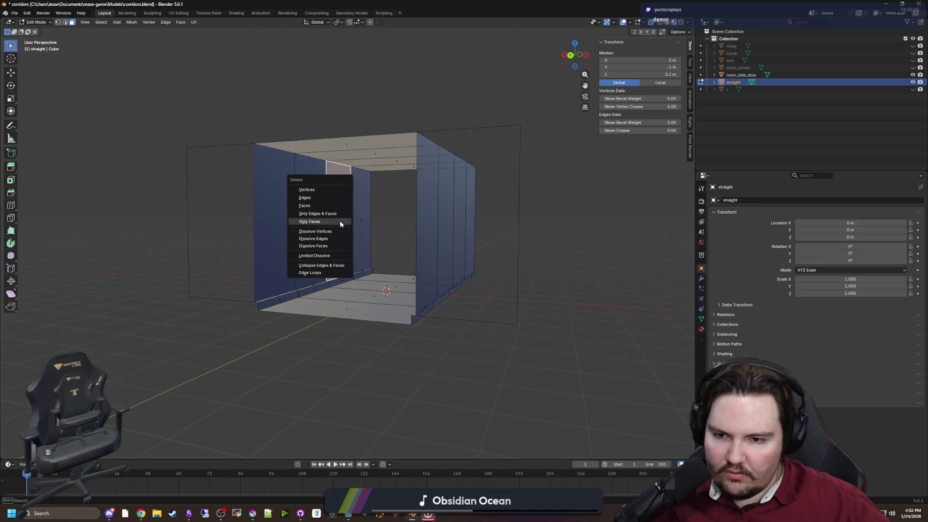
left_click(360, 220)
key("alt+a")
left_click_drag(331, 233, 352, 229)
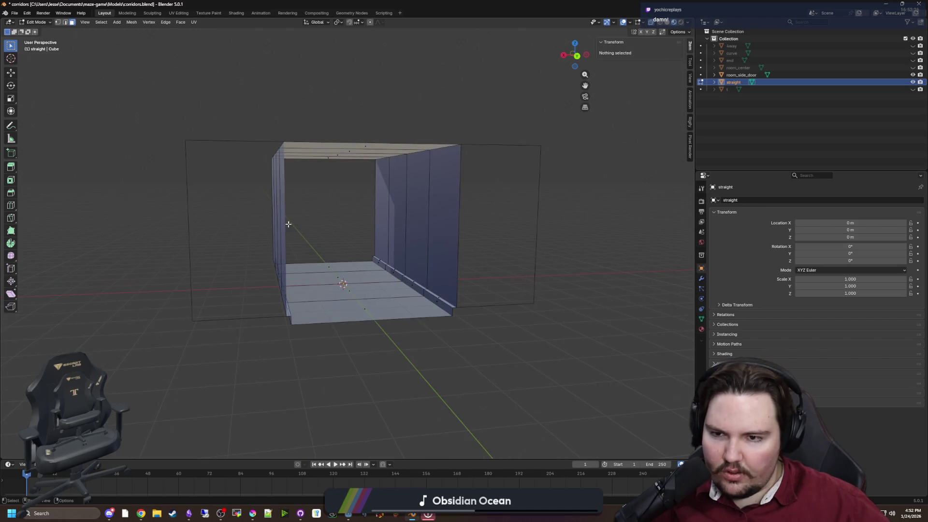
left_click_drag(289, 223, 290, 203)
key("1")
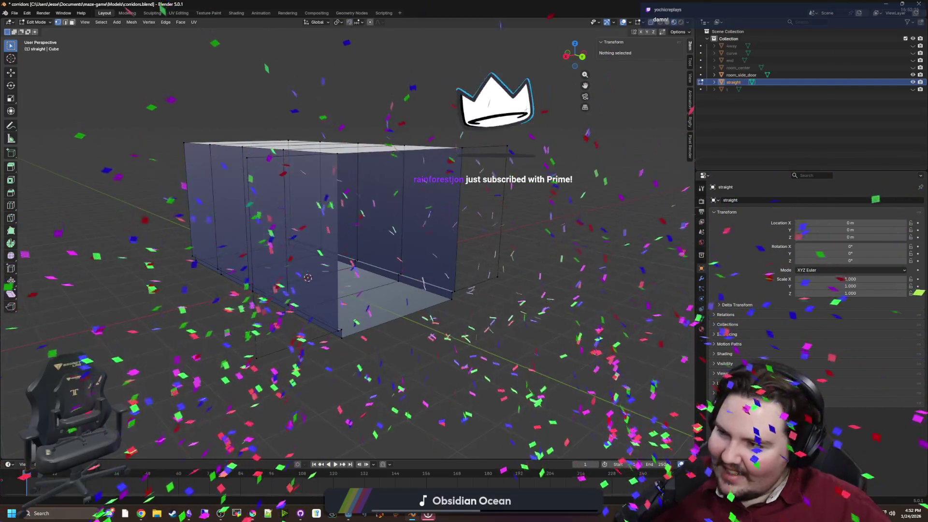
mouse_move(208, 241)
left_mouse_down()
mouse_move(174, 260)
mouse_move(473, 337)
mouse_move(391, 271)
left_mouse_up()
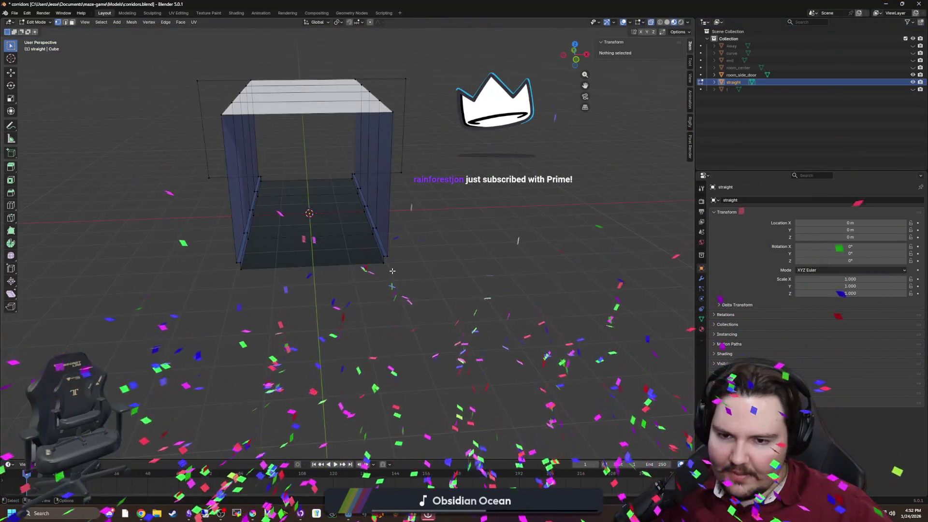
Move the outer panel's bottom corner vertex along X to the box corner.
left_click(434, 261)
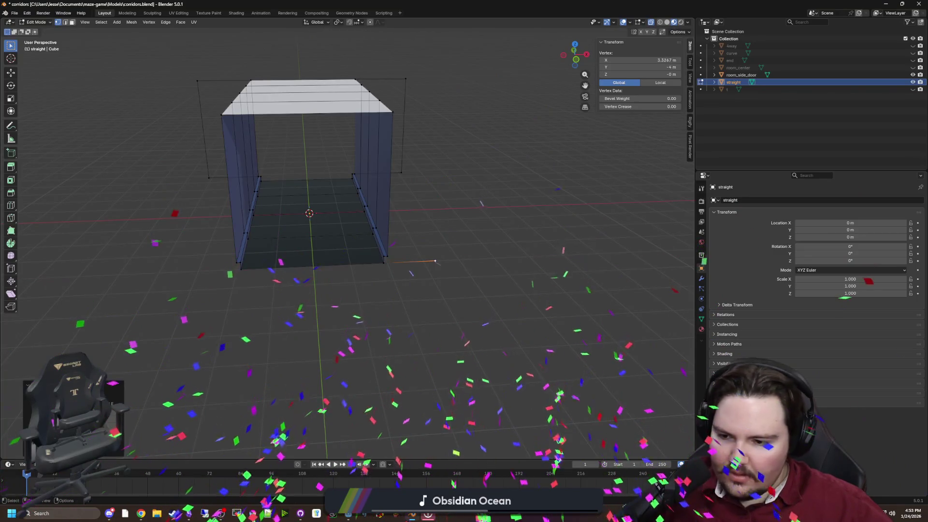
key("g")
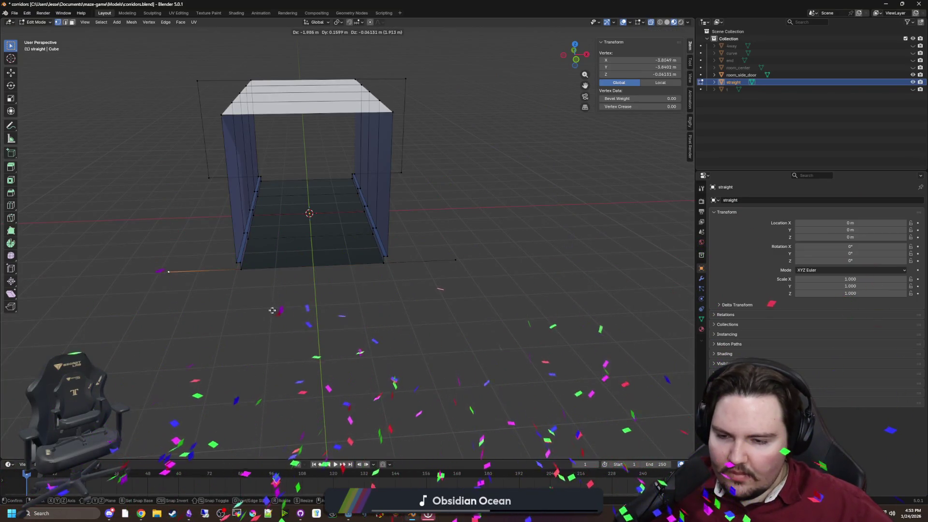
left_click(275, 339)
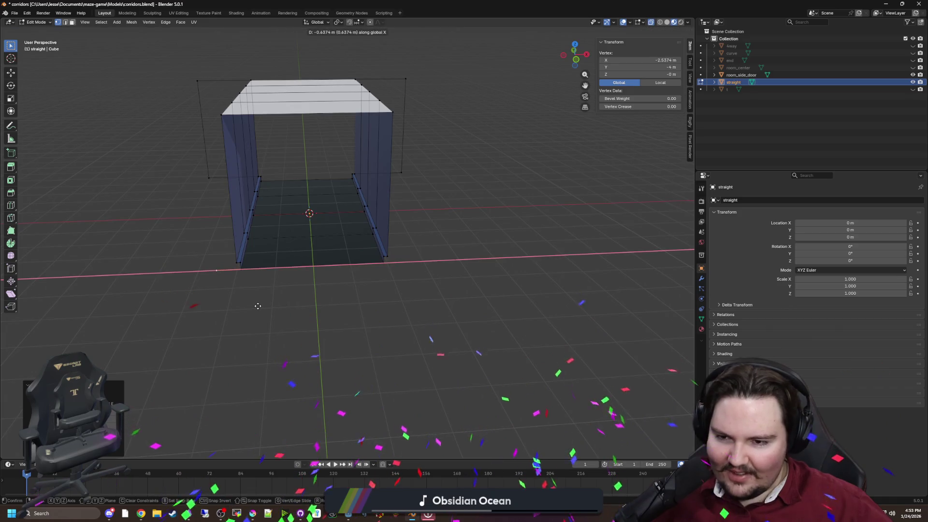
left_click(240, 306)
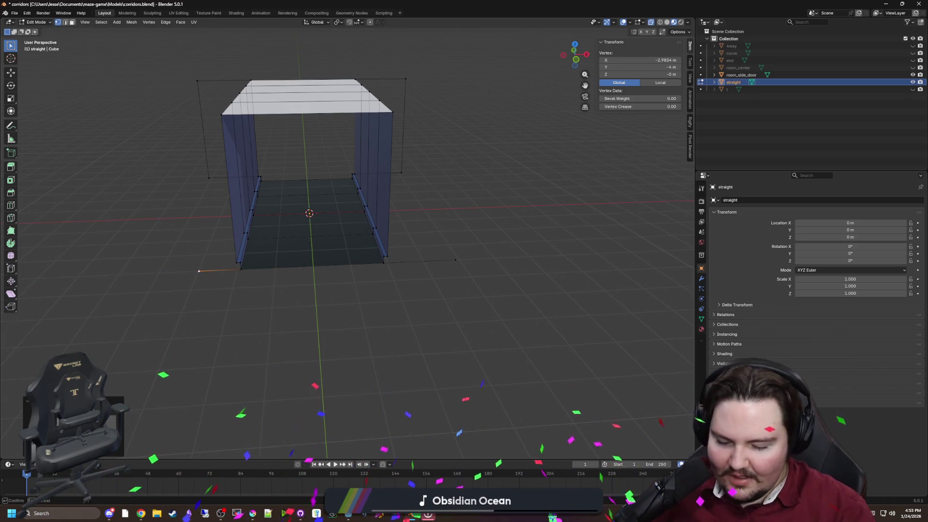
Delete the vertices along the corridor's lower edges.
mouse_move(159, 284)
left_mouse_down()
mouse_move(256, 265)
mouse_move(261, 295)
mouse_move(323, 298)
left_mouse_up()
left_click(323, 299)
mouse_move(336, 264)
left_mouse_down()
mouse_move(342, 311)
mouse_move(248, 301)
mouse_move(337, 254)
mouse_move(314, 314)
mouse_move(290, 303)
mouse_move(342, 265)
mouse_move(219, 215)
mouse_move(287, 247)
left_mouse_up()
left_click(219, 215)
mouse_move(319, 328)
left_mouse_down()
mouse_move(448, 311)
mouse_move(335, 327)
mouse_move(356, 305)
mouse_move(381, 306)
mouse_move(381, 315)
mouse_move(335, 321)
mouse_move(352, 288)
mouse_move(350, 256)
left_mouse_up()
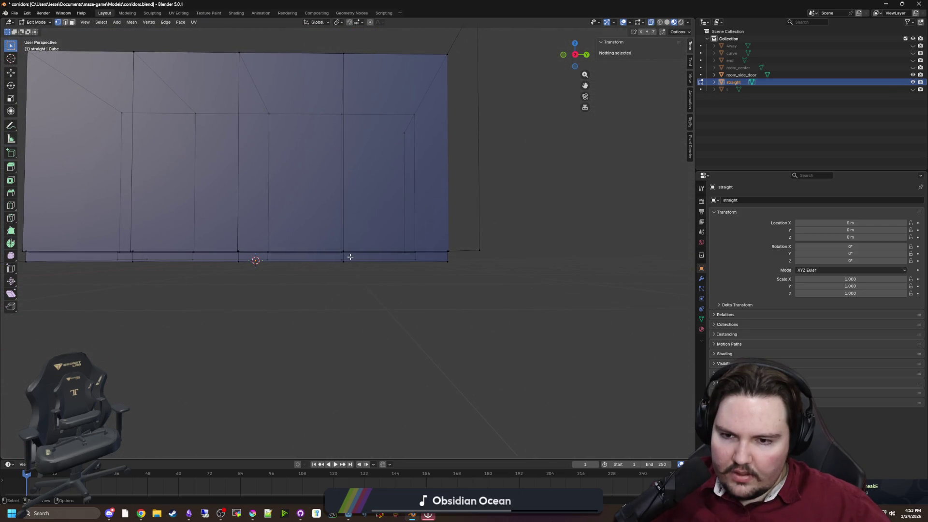
left_click_drag(115, 227, 236, 244)
key("x")
left_click(221, 214)
left_click_drag(372, 253, 338, 259)
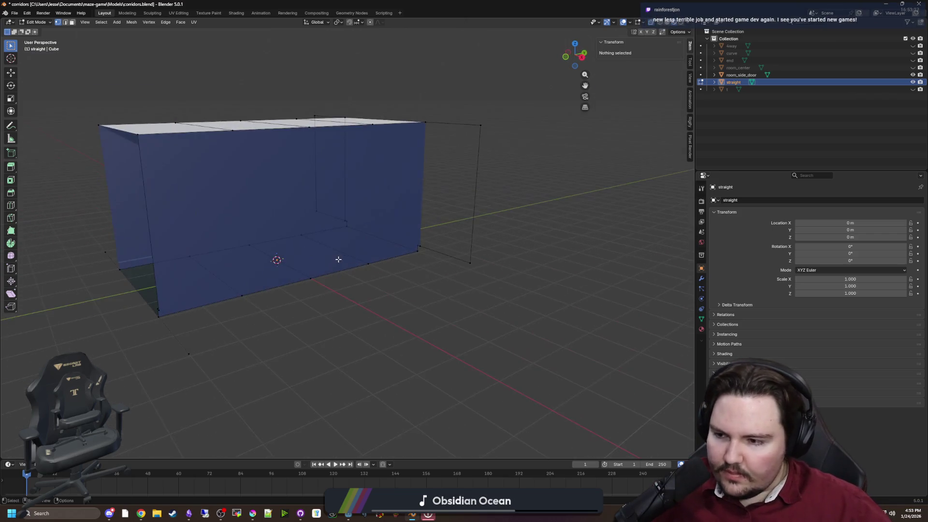
Switch between Object and Edit Mode to inspect the open corridor box from several angles.
key("Tab")
left_click_drag(494, 284, 474, 288)
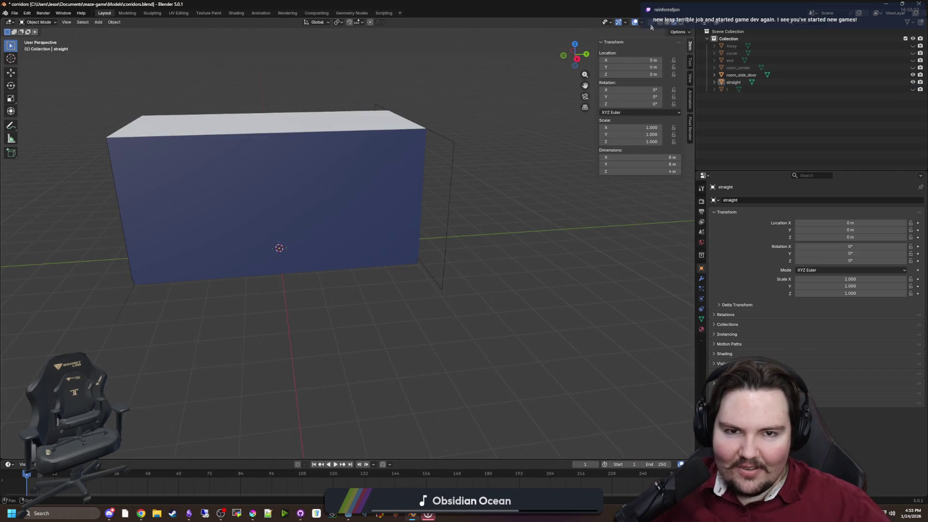
key("Tab")
key("Home")
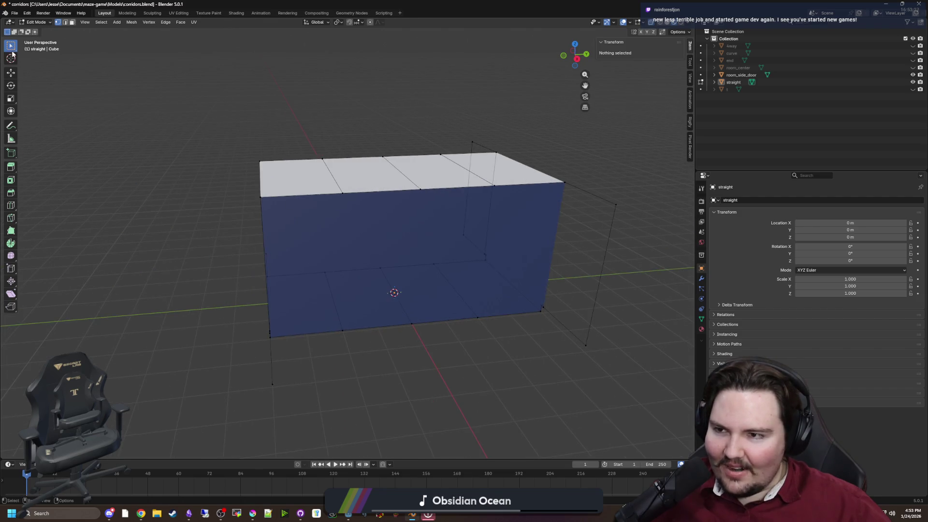
mouse_move(366, 176)
left_mouse_down()
mouse_move(369, 232)
mouse_move(304, 238)
left_mouse_up()
left_click_drag(459, 333, 145, 129)
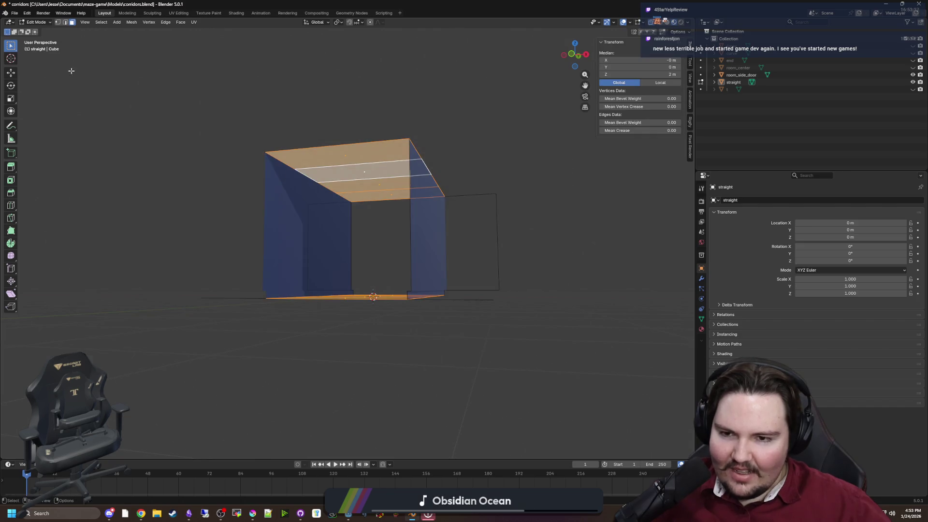
left_click(350, 320)
mouse_move(351, 321)
left_mouse_down()
mouse_move(435, 356)
mouse_move(373, 344)
mouse_move(445, 335)
mouse_move(424, 321)
left_mouse_up()
key("Tab")
left_click_drag(491, 314, 364, 322)
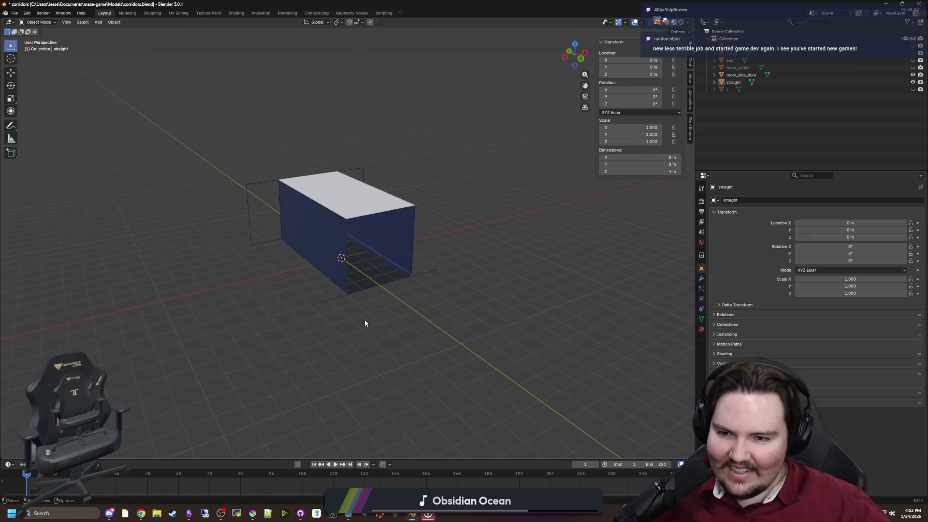
key("Tab")
Show the Modifier properties and deselect room_side_door in the Outliner, keeping only straight selected.
left_click(701, 279)
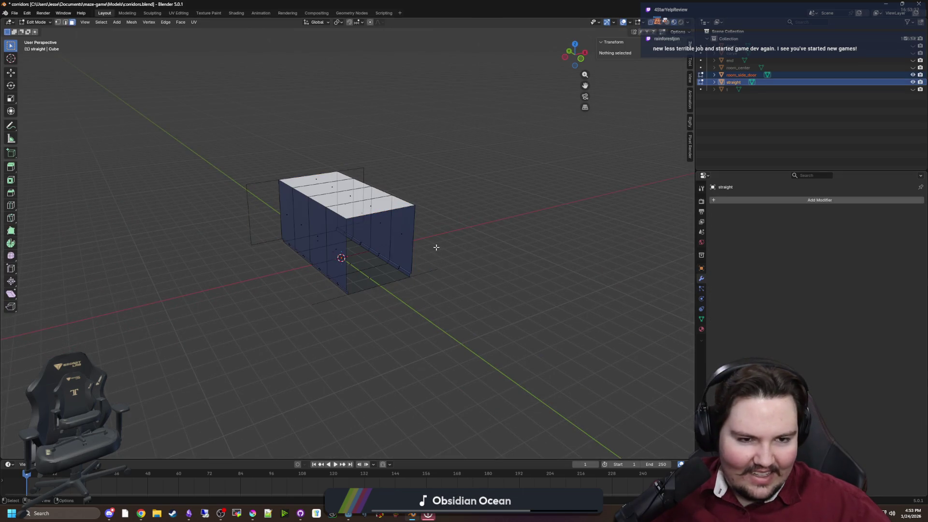
left_click_drag(638, 270, 609, 266)
left_click(734, 84)
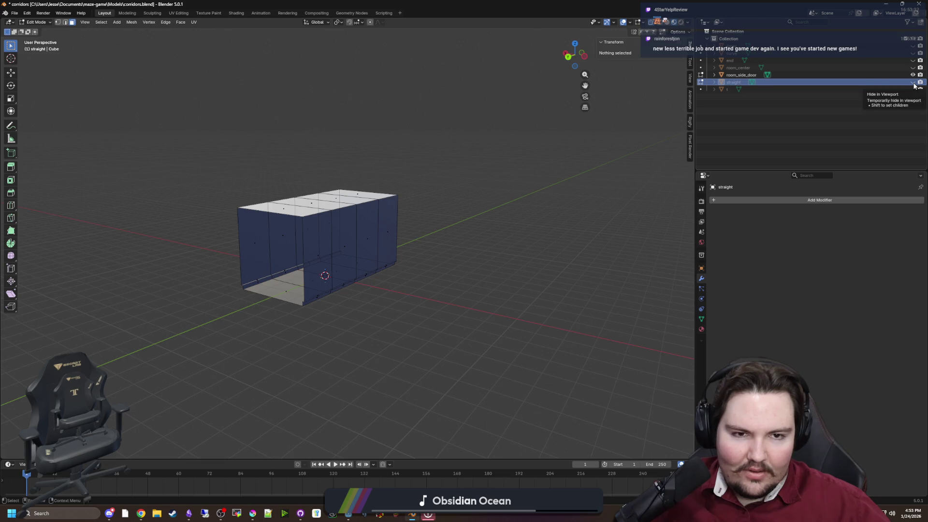
Toggle the Outliner eye icons to view straight and room_side_door each on their own.
left_click(913, 83)
left_click(913, 82)
left_click_drag(551, 203, 474, 210)
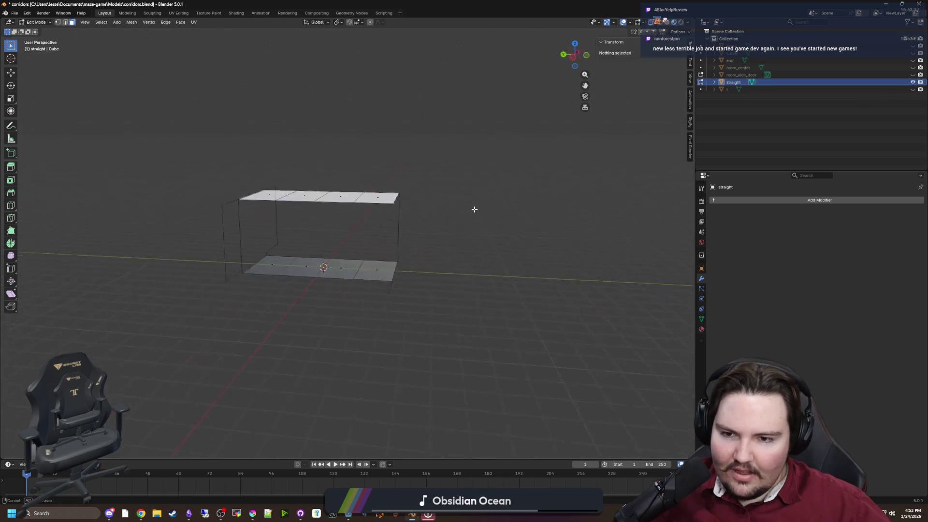
scroll(495, 202, "up", 6)
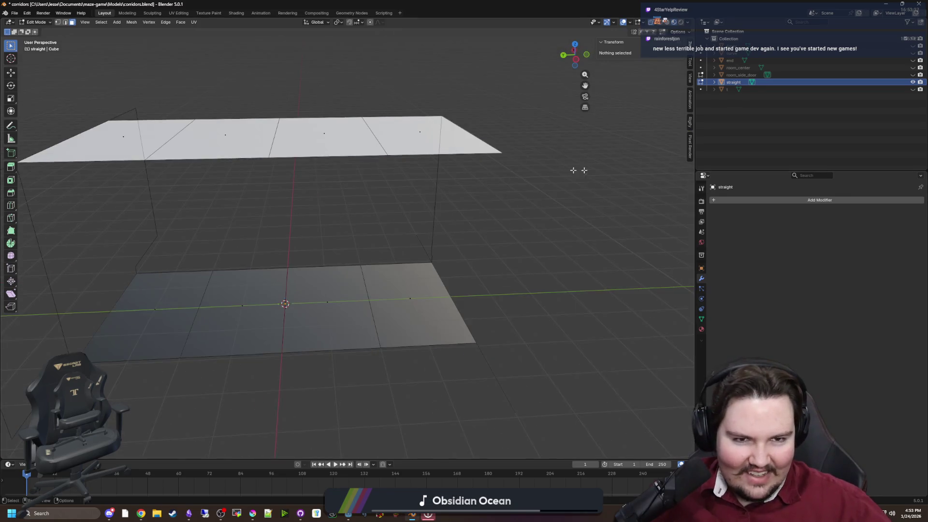
left_click_drag(573, 170, 653, 148)
scroll(652, 148, "down", 4)
left_click(912, 75)
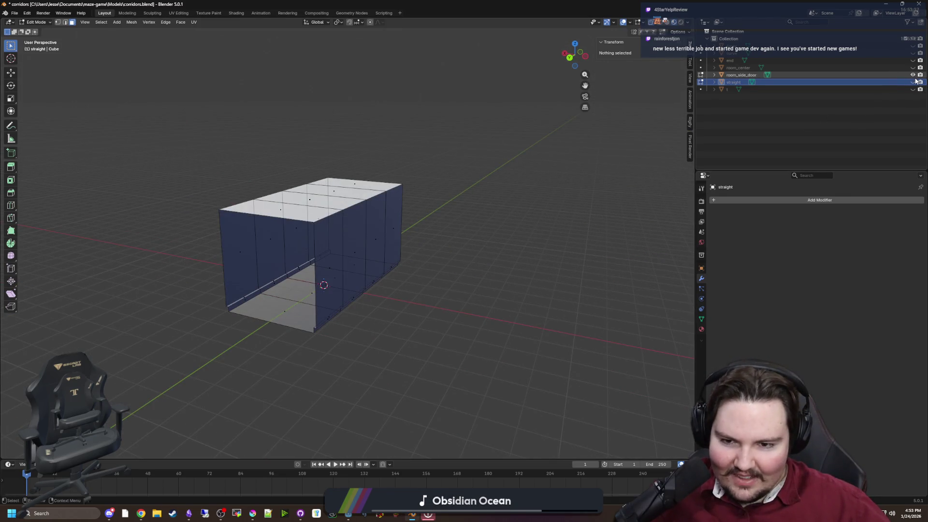
left_click(913, 82)
left_click_drag(524, 134, 590, 134)
scroll(590, 135, "up", 3)
Rename the frame piece to room_side_door and straight.001 to 'straight', then edit room_side_door alone.
double_click(758, 74)
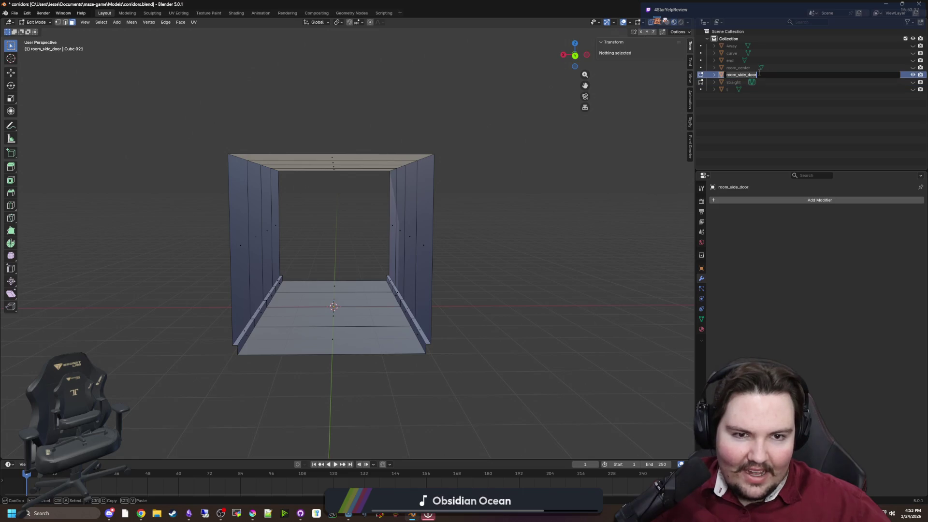
type("straight")
key("Return")
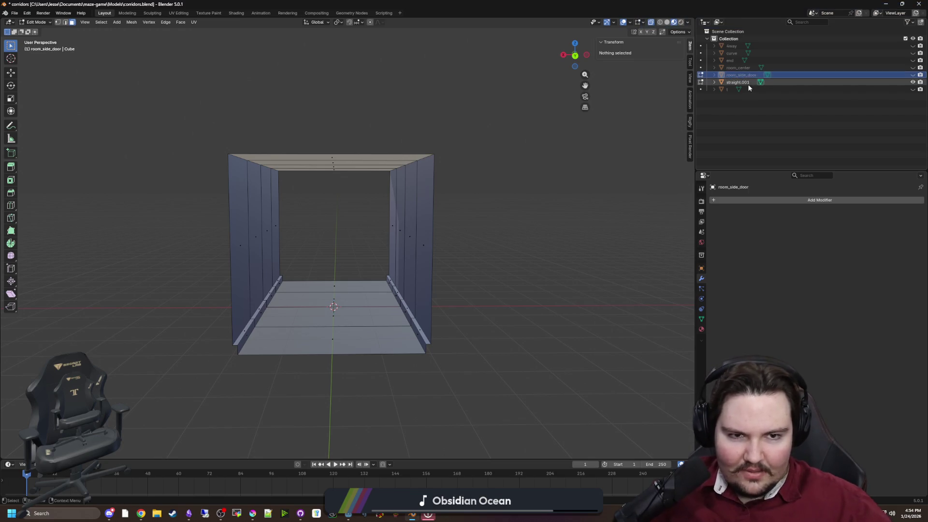
double_click(740, 82)
type("st")
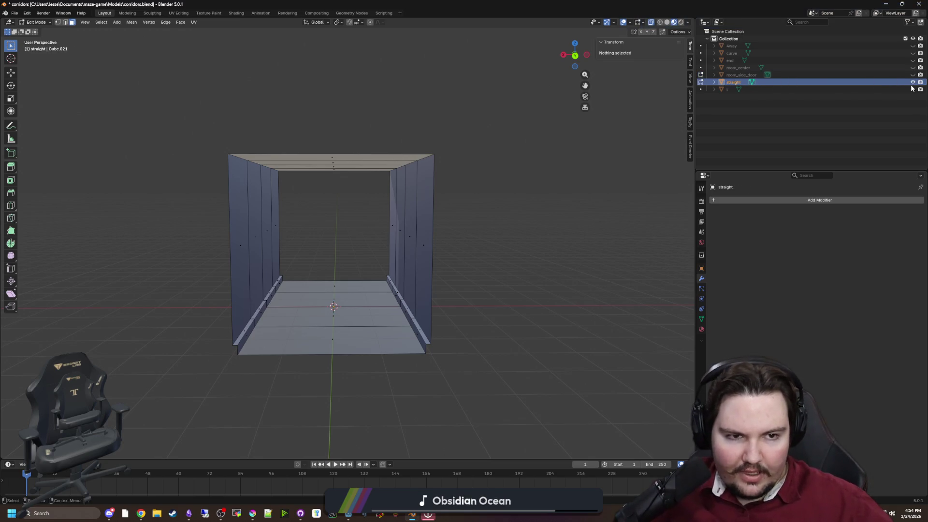
left_click(912, 83)
left_click(912, 75)
key("alt+q")
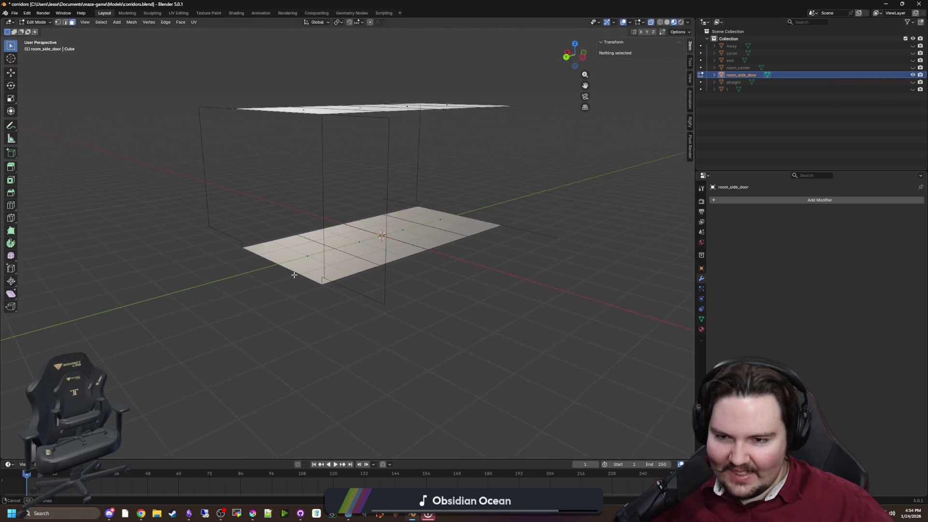
Delete the stray vertex at the low side of room_side_door's floor-and-ceiling mesh (X > Vertices).
key("Tab")
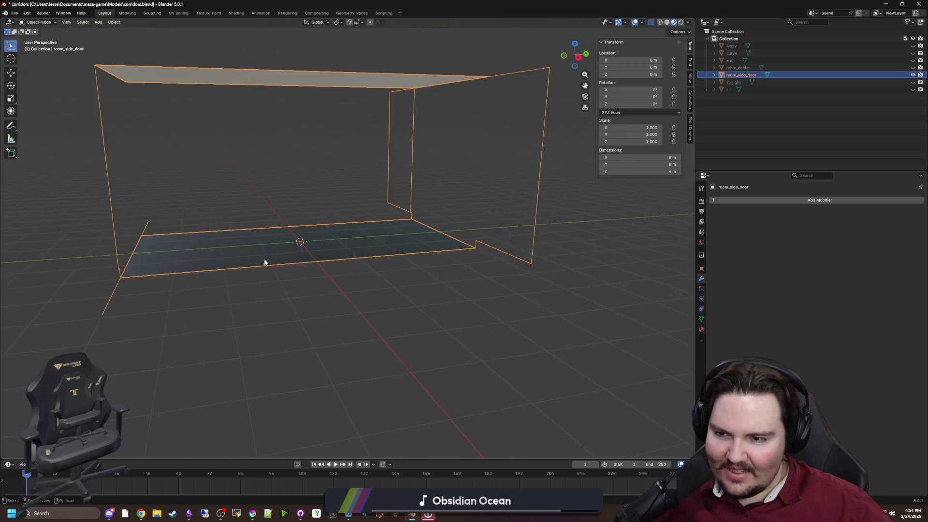
key("Tab")
left_click_drag(235, 163, 226, 185)
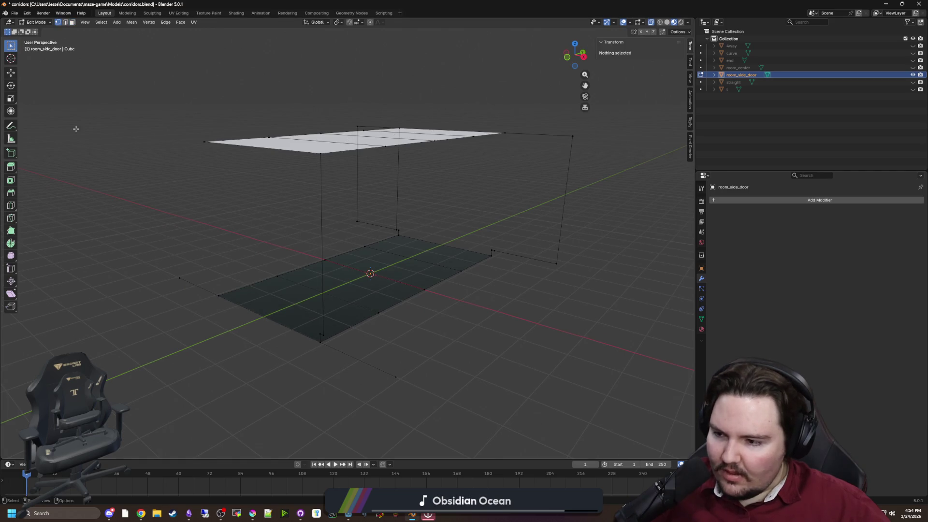
mouse_move(76, 128)
left_mouse_down()
mouse_move(290, 287)
mouse_move(333, 352)
mouse_move(319, 338)
mouse_move(363, 344)
mouse_move(362, 328)
mouse_move(310, 356)
mouse_move(319, 306)
mouse_move(362, 325)
mouse_move(408, 265)
mouse_move(342, 351)
left_mouse_up()
left_click(369, 340)
key("x")
left_click(361, 338)
scroll(377, 319, "up", 3)
mouse_move(258, 335)
left_mouse_down()
mouse_move(282, 344)
mouse_move(303, 327)
mouse_move(326, 331)
mouse_move(307, 312)
mouse_move(344, 323)
mouse_move(346, 355)
mouse_move(336, 334)
mouse_move(289, 307)
mouse_move(321, 317)
mouse_move(256, 294)
left_mouse_up()
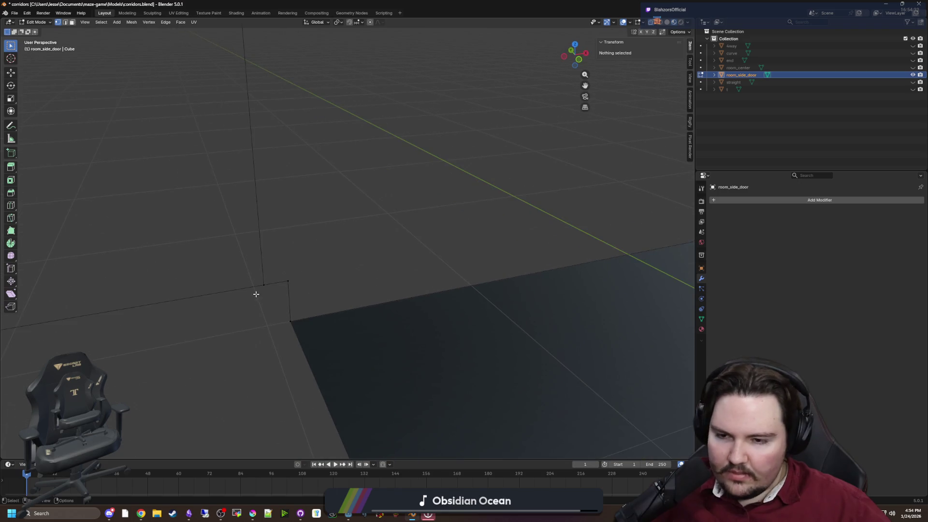
Move the wall corner vertex along X to -1.9.
left_click(261, 286)
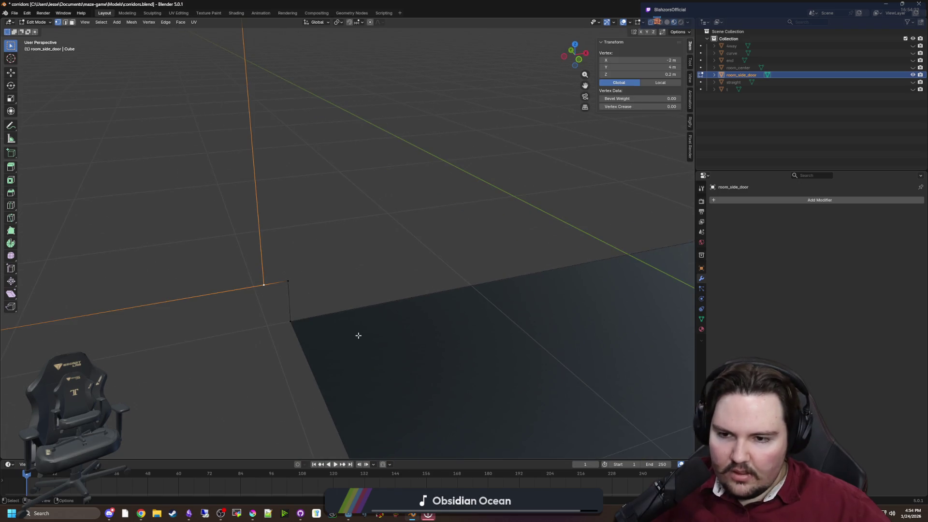
right_click(335, 321)
key("Escape")
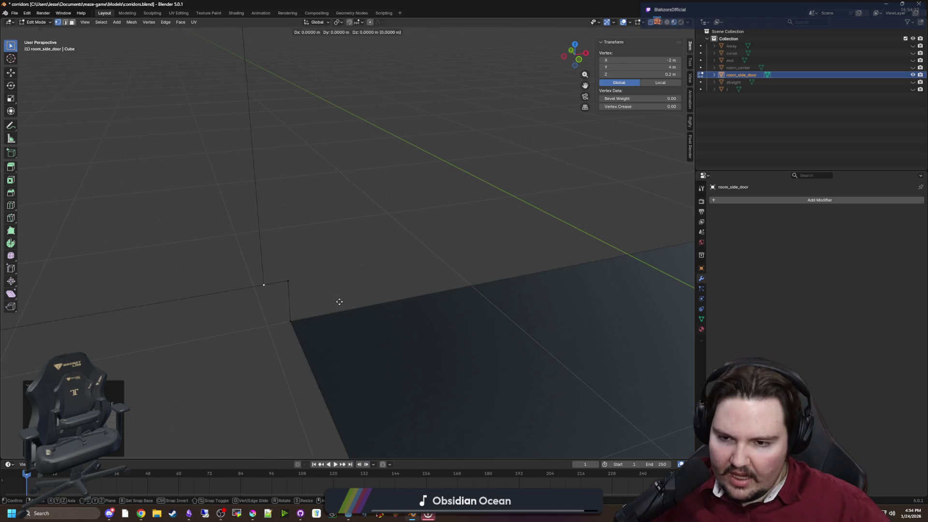
left_click(350, 314)
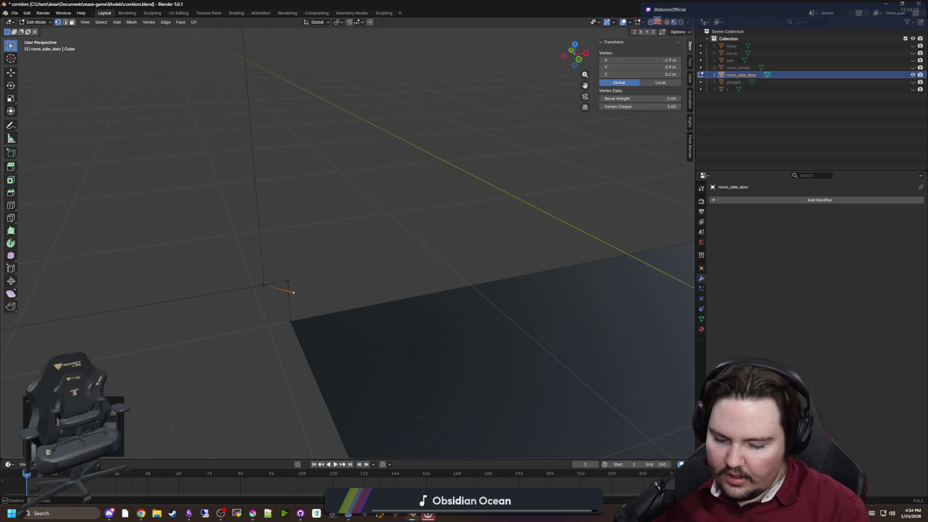
mouse_move(263, 422)
left_mouse_down()
mouse_move(342, 303)
mouse_move(265, 338)
mouse_move(186, 302)
mouse_move(148, 199)
left_mouse_up()
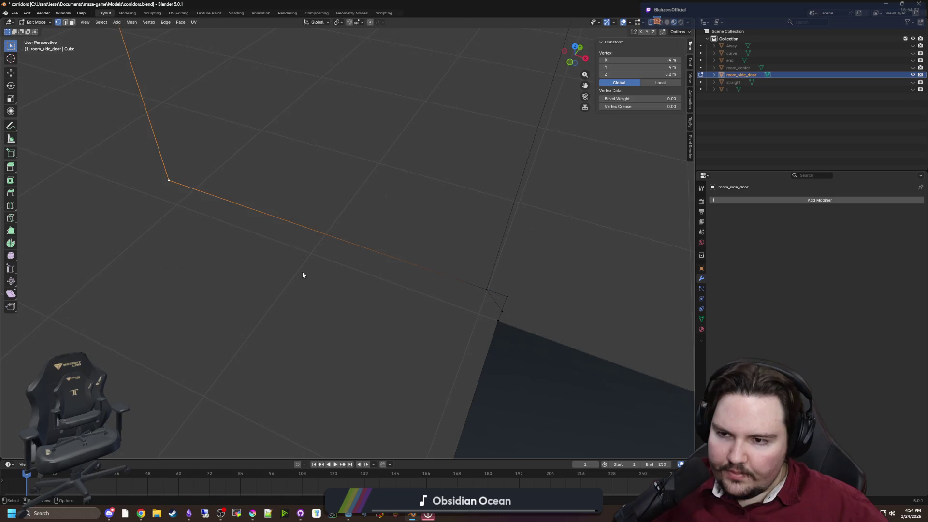
Extrude a new vertex from the corner along the Y axis.
key("e")
key("x")
key("y")
left_click(289, 284)
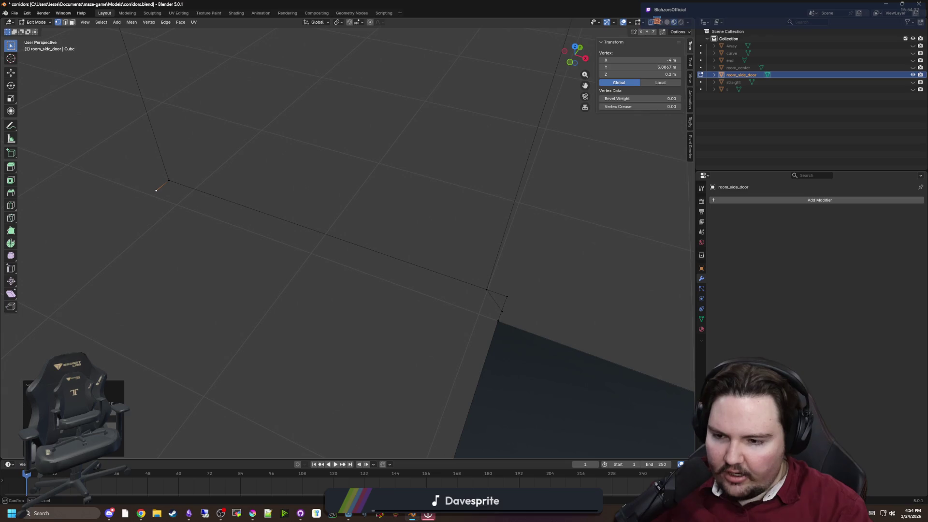
left_click(284, 264)
left_click_drag(284, 263, 197, 271)
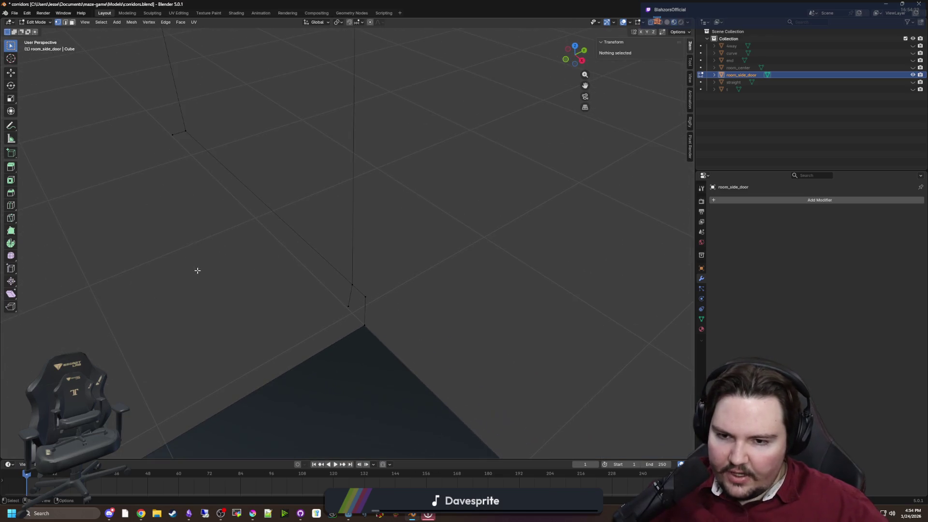
Fill a face between the strip's four vertices.
left_click(172, 136)
left_click(349, 297, "shift")
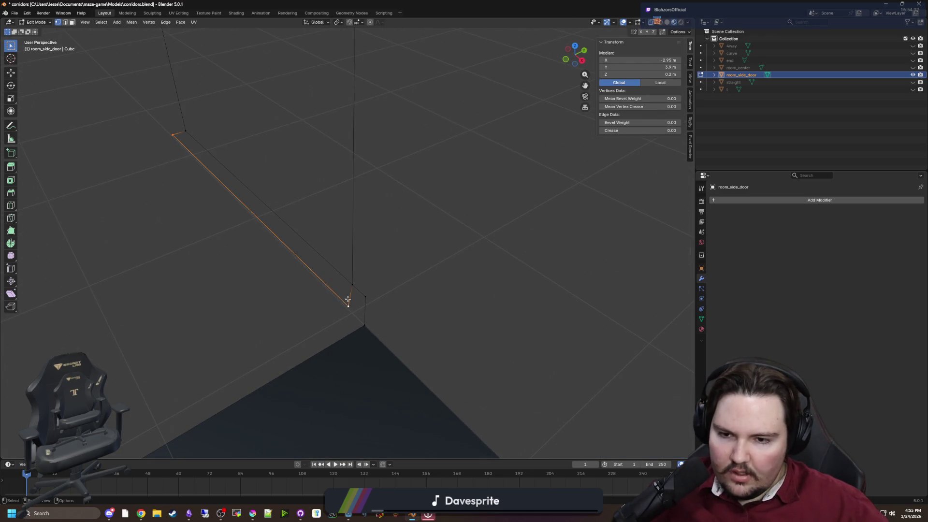
left_click(349, 297, "shift")
left_click(223, 178, "shift")
key("f")
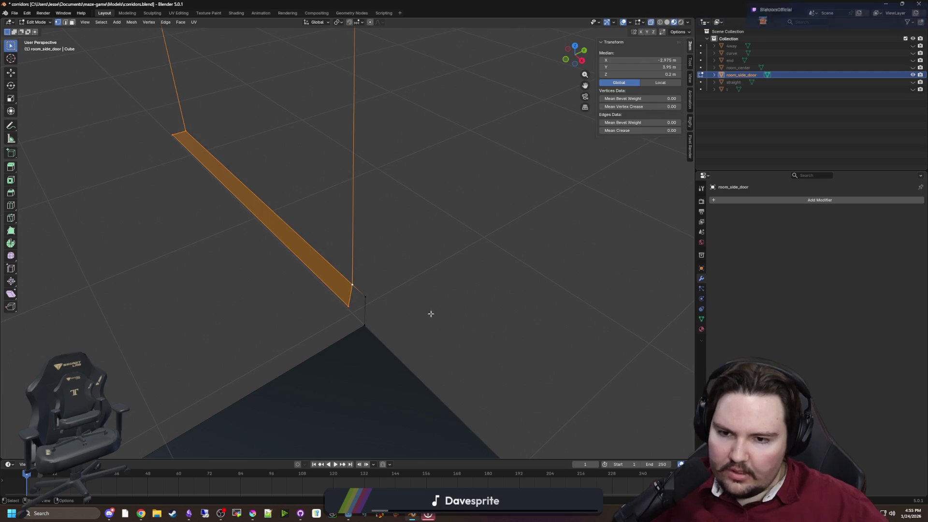
left_click(431, 315)
Switch to face select mode and select a floor face.
left_click(344, 305)
mouse_move(344, 304)
left_mouse_down()
mouse_move(327, 304)
mouse_move(381, 309)
left_mouse_up()
left_click(234, 250)
mouse_move(234, 251)
left_mouse_down()
mouse_move(344, 297)
mouse_move(343, 288)
left_mouse_up()
left_click_drag(276, 269, 61, 27)
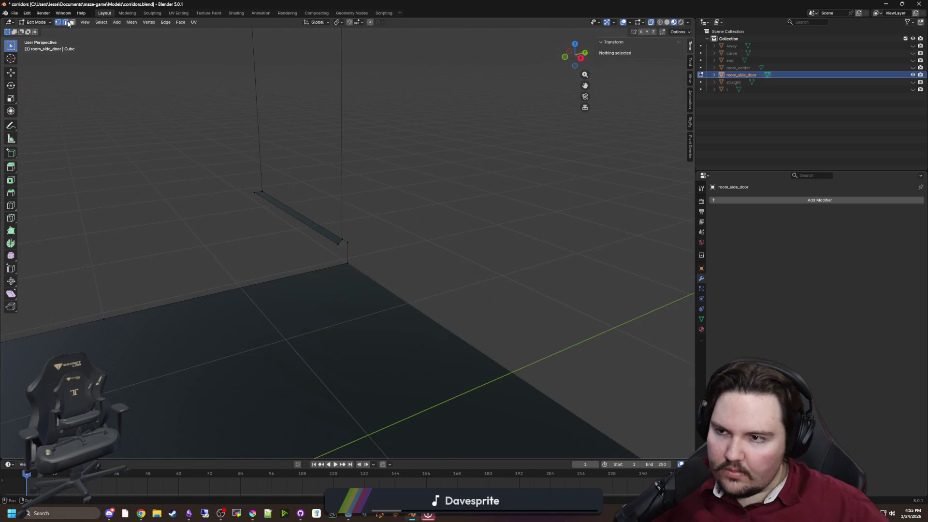
left_click(70, 22)
left_click_drag(245, 261, 360, 311)
left_click(361, 311)
scroll(342, 278, "up", 3)
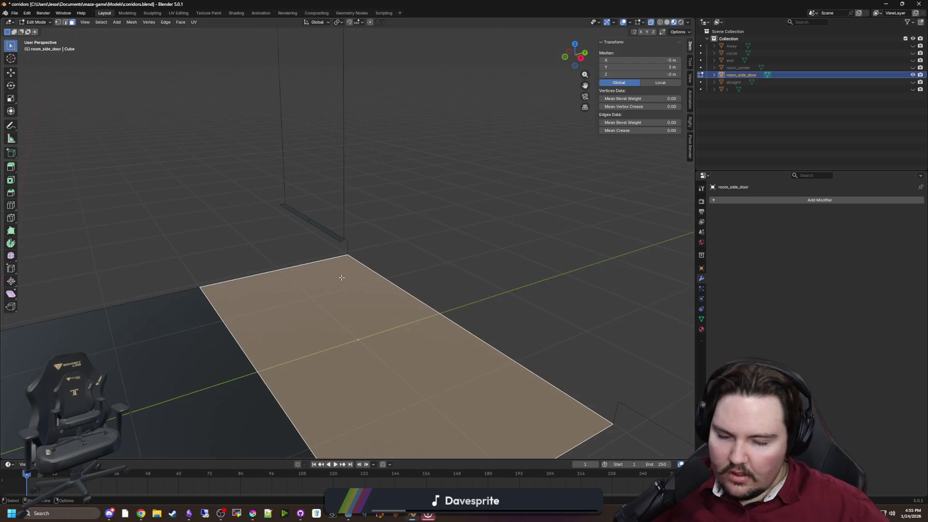
key("x")
left_click(319, 309)
mouse_move(321, 311)
left_mouse_down()
mouse_move(362, 317)
mouse_move(255, 254)
mouse_move(169, 224)
mouse_move(182, 150)
mouse_move(67, 27)
left_mouse_up()
left_click(357, 287)
key("x")
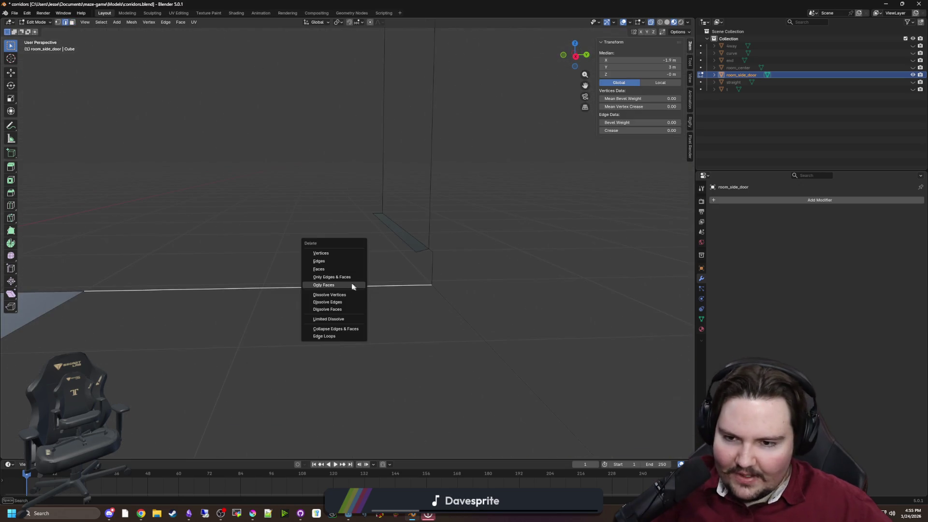
left_click(319, 261)
left_click_drag(331, 264, 343, 275)
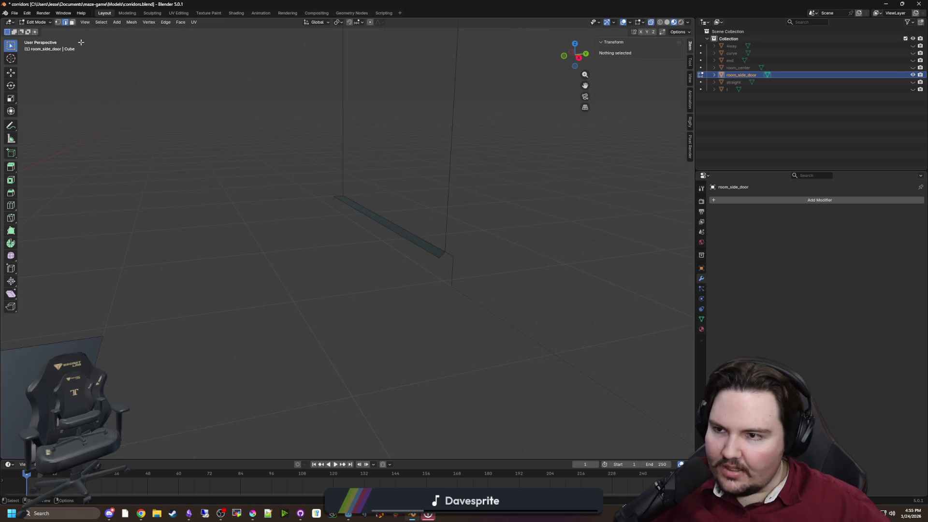
left_click(58, 21)
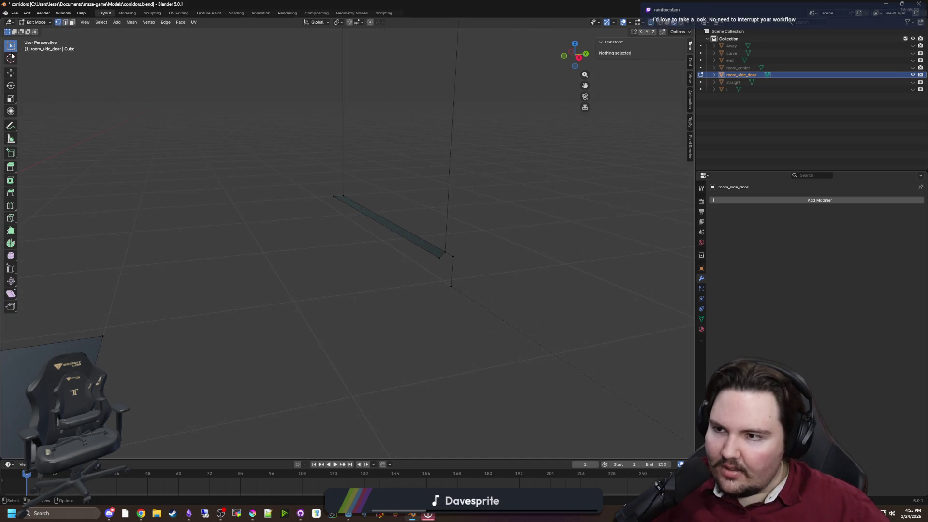
scroll(356, 291, "up", 2)
right_click(345, 294, "shift")
key("shift+c")
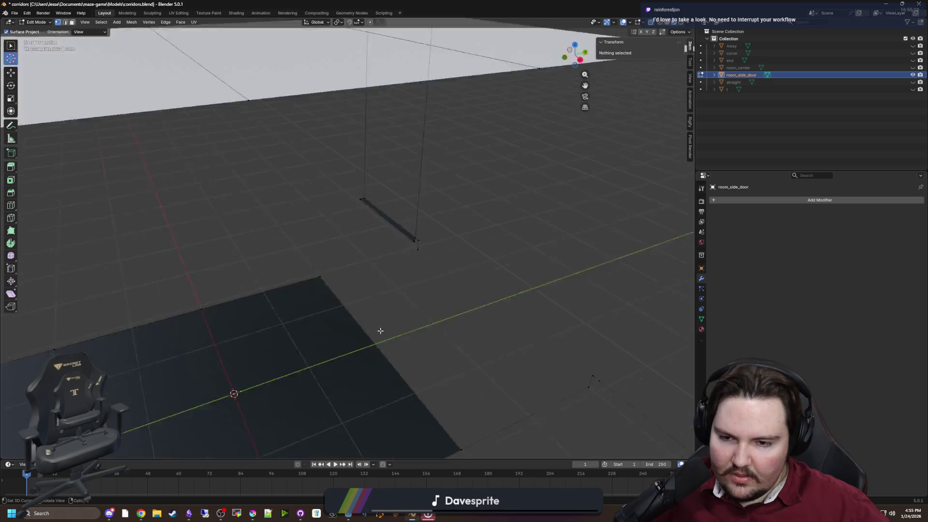
scroll(428, 294, "up", 8)
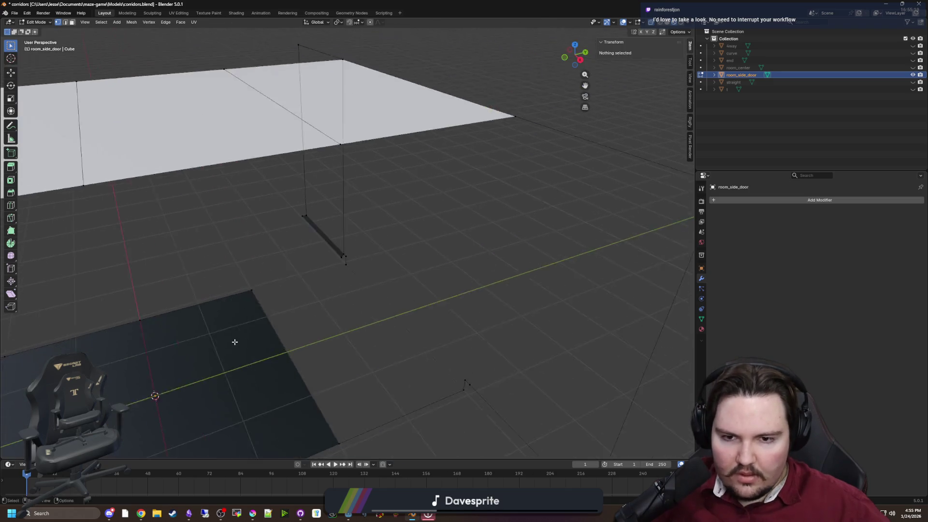
mouse_move(410, 264)
left_mouse_down()
mouse_move(426, 201)
mouse_move(253, 279)
mouse_move(367, 259)
mouse_move(353, 313)
mouse_move(369, 315)
left_mouse_up()
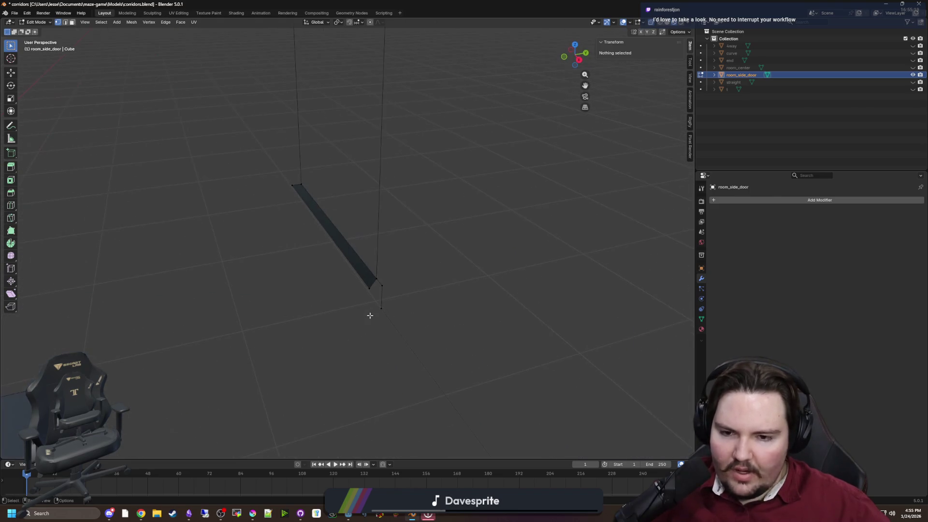
Extrude a new edge along Y from the strip's end vertex and set its Y to 3.9 m.
left_click(392, 331)
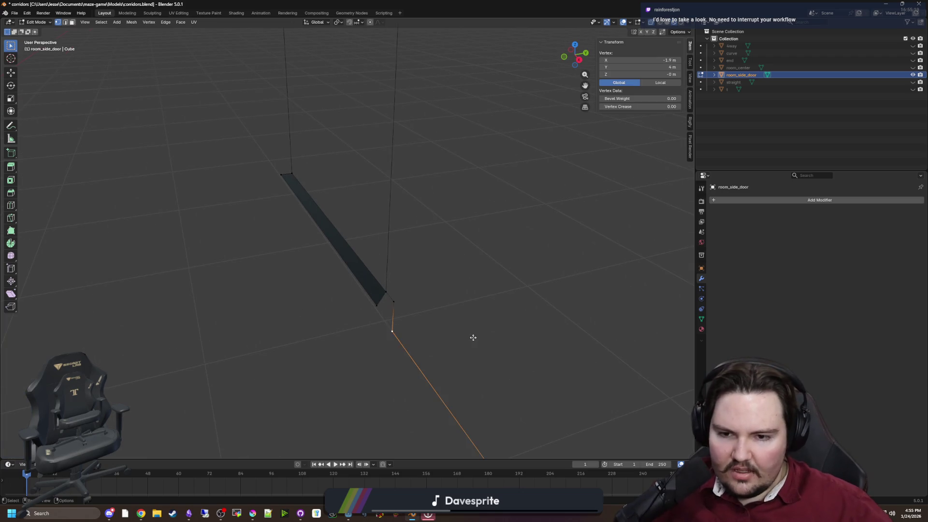
key("e")
key("x")
key("y")
left_click(287, 384)
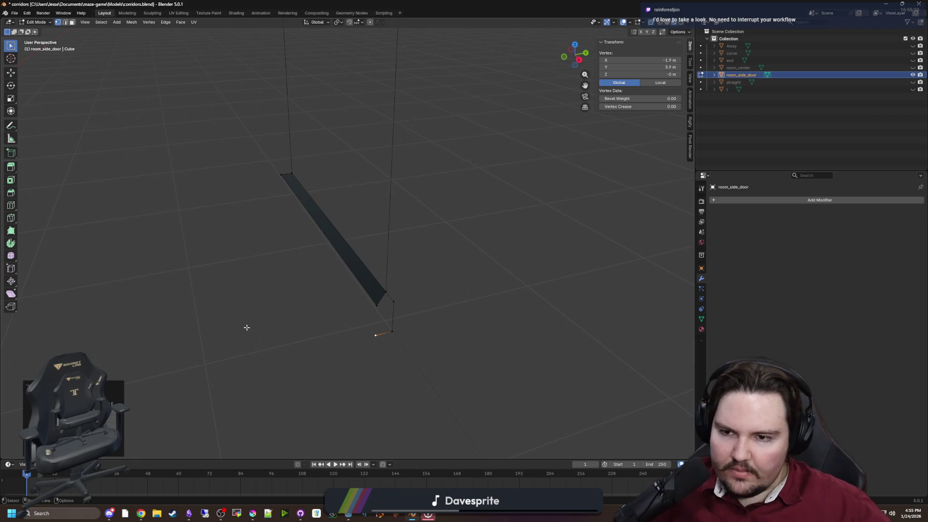
key("g")
left_click(282, 175)
left_click_drag(282, 175, 376, 428)
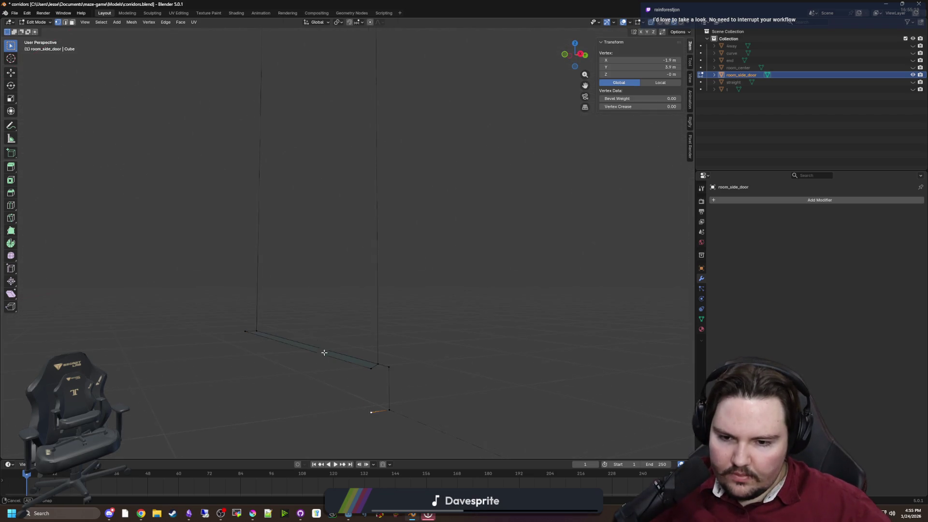
mouse_move(323, 352)
left_mouse_down()
mouse_move(352, 375)
mouse_move(558, 330)
left_mouse_up()
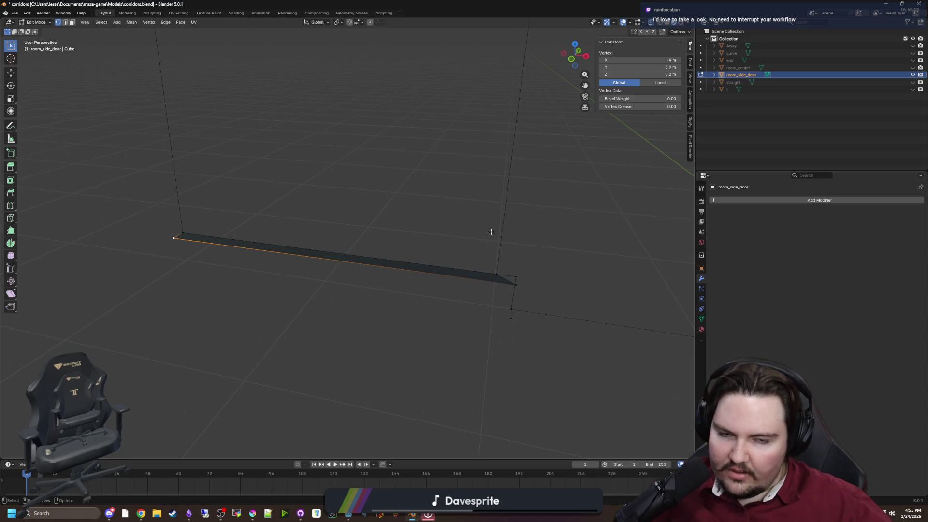
mouse_move(491, 232)
left_mouse_down()
mouse_move(369, 201)
mouse_move(608, 92)
left_mouse_up()
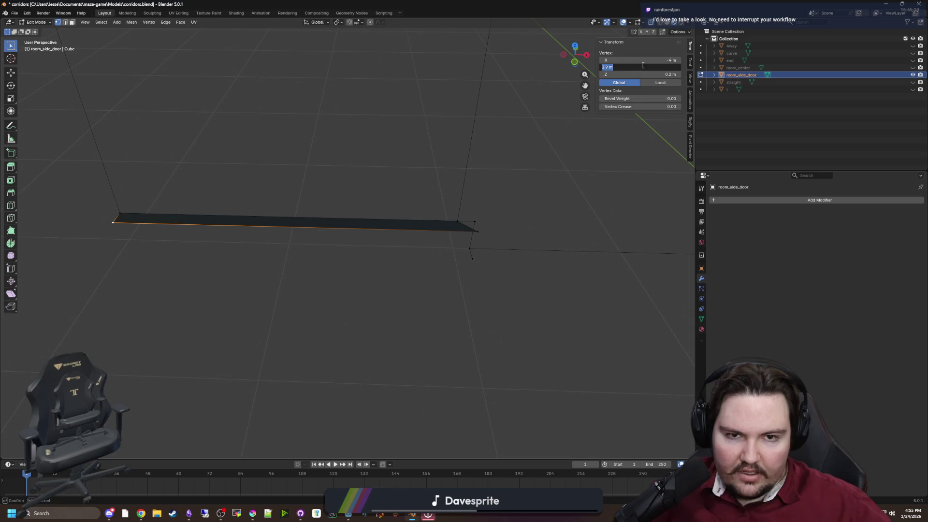
key("Return")
mouse_move(356, 138)
left_mouse_down()
mouse_move(410, 217)
mouse_move(296, 213)
mouse_move(302, 208)
mouse_move(279, 222)
mouse_move(532, 250)
left_mouse_up()
Move the strip's lower end vertex along X to -4 m.
left_click(535, 244)
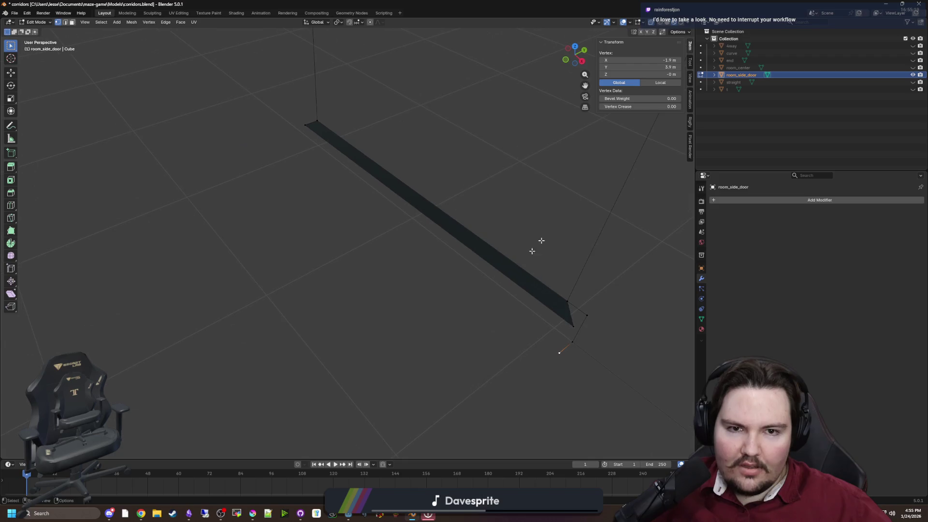
left_click_drag(551, 209, 457, 198)
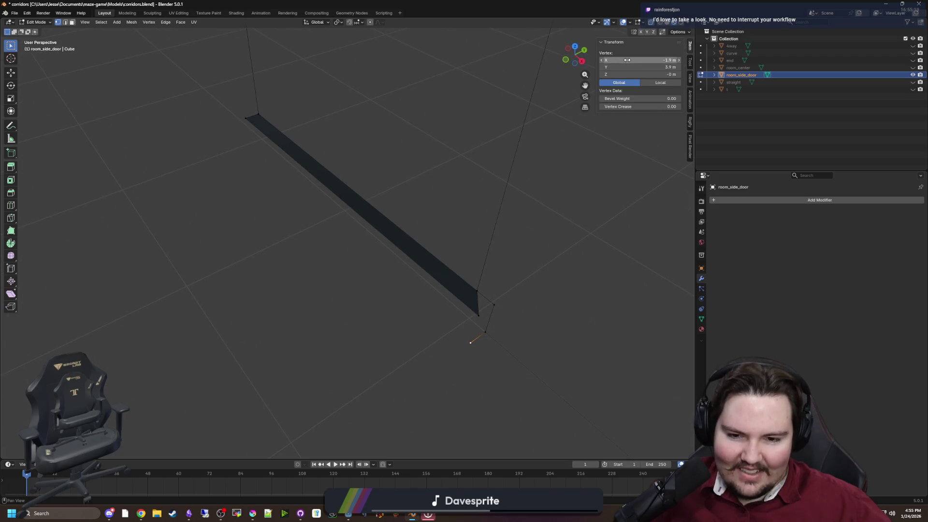
mouse_move(505, 118)
left_mouse_down()
mouse_move(530, 140)
mouse_move(617, 58)
left_mouse_up()
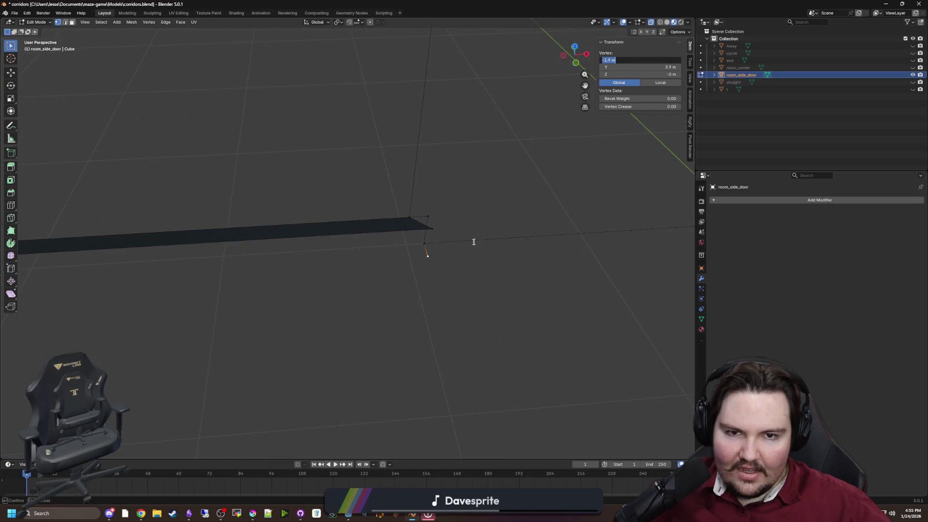
key("Return")
key("g")
key("x")
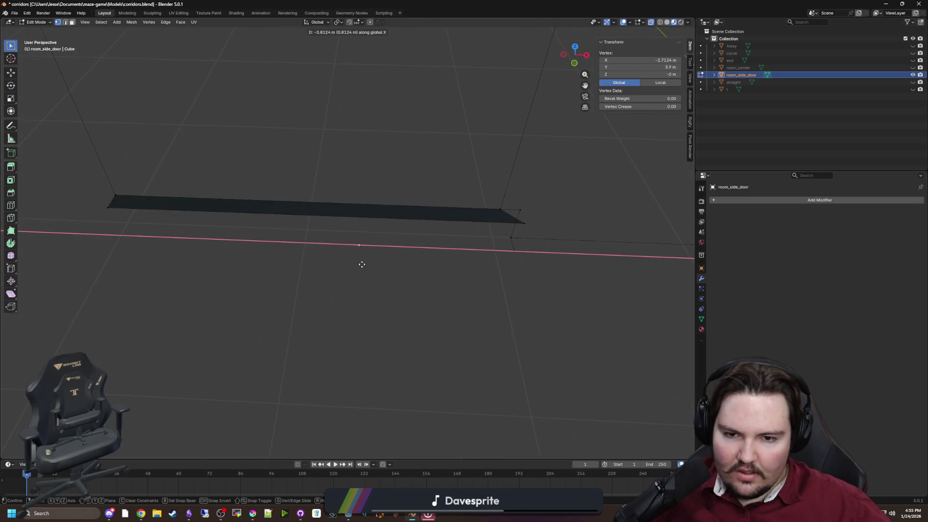
left_click(205, 257)
type("-4")
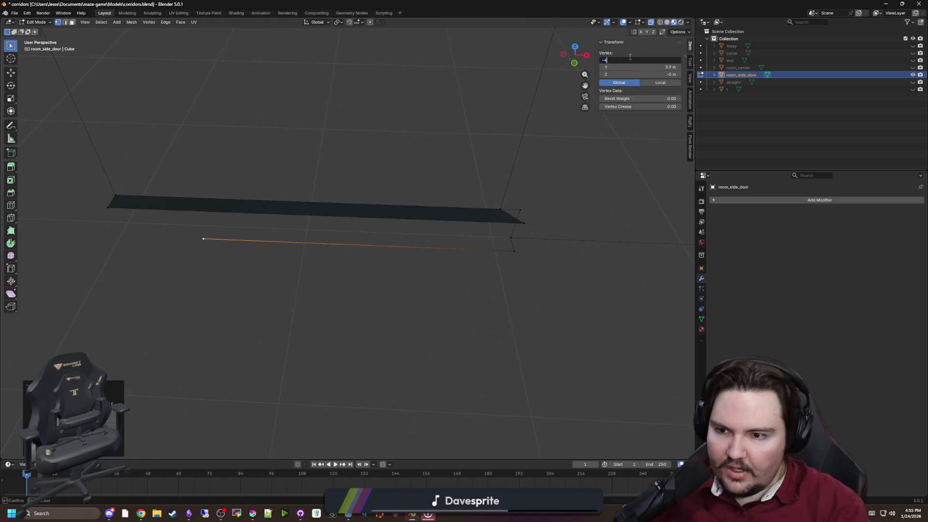
key("Return")
Fill a face between the strip's long edge and the new bottom edge.
left_click_drag(304, 293, 244, 257)
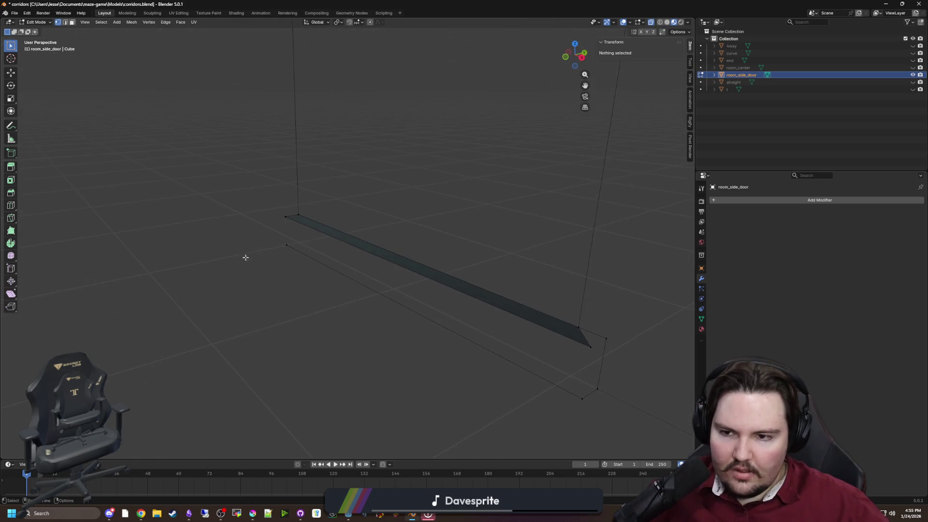
left_click(290, 217, "shift")
left_click_drag(290, 216, 274, 247)
left_click(430, 273)
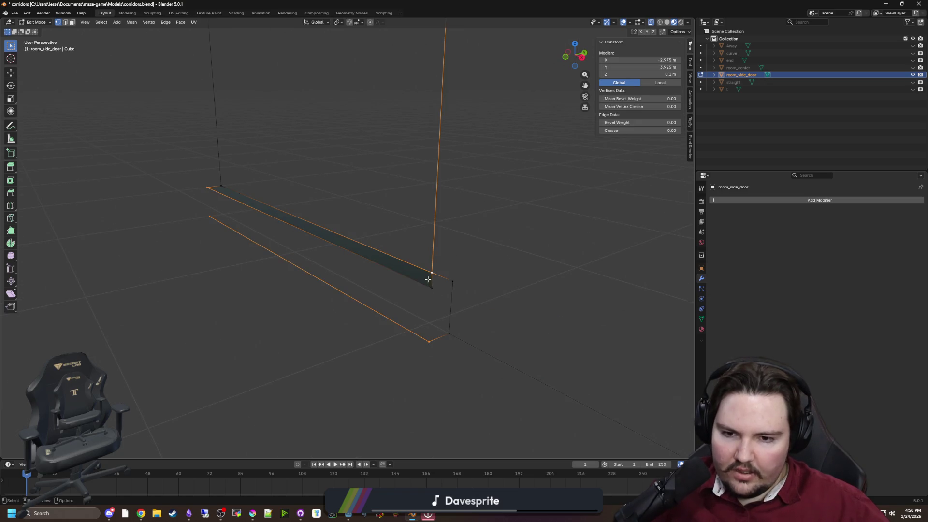
left_click(431, 288)
key("f")
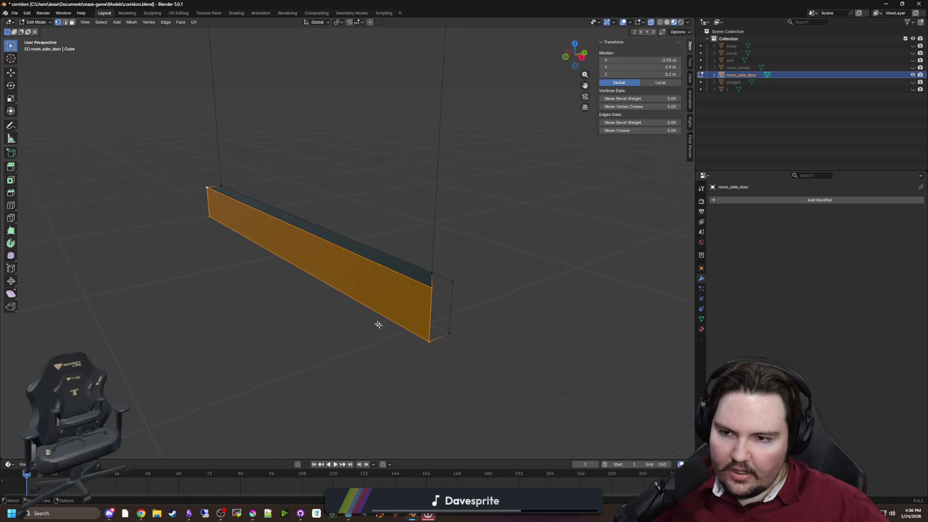
Select the beam's corner vertices, then pick a floor corner vertex.
left_click(428, 342)
left_click(449, 333, "shift")
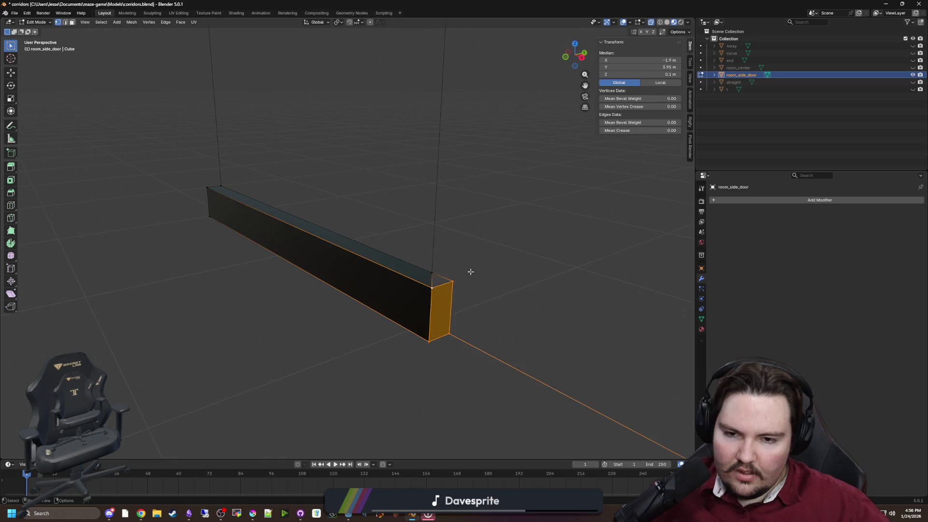
left_click(382, 358, "shift")
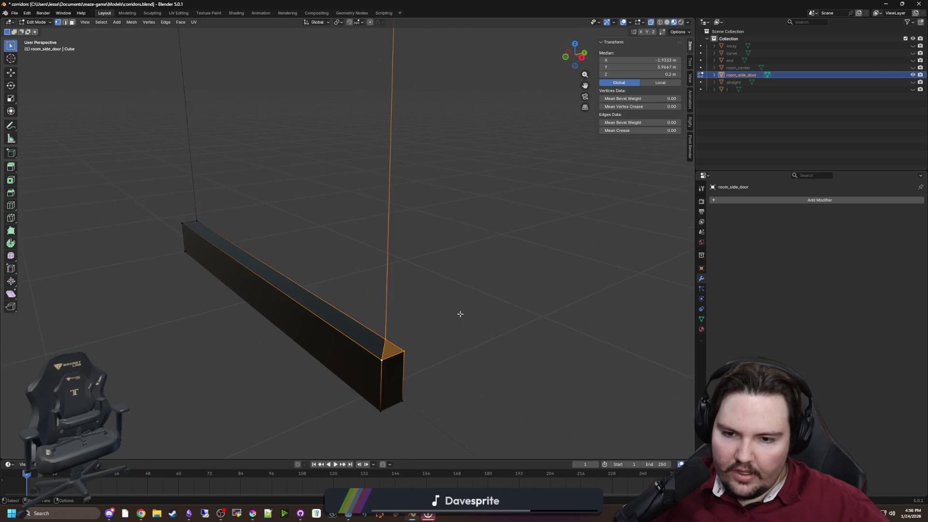
left_click(433, 385)
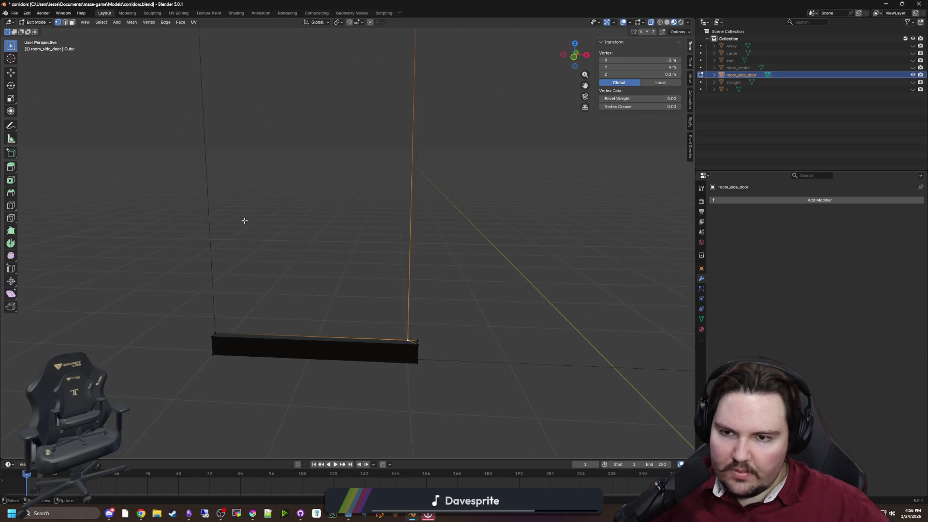
left_click_drag(244, 220, 269, 271)
left_click(434, 76, "shift")
scroll(401, 199, "down", 3)
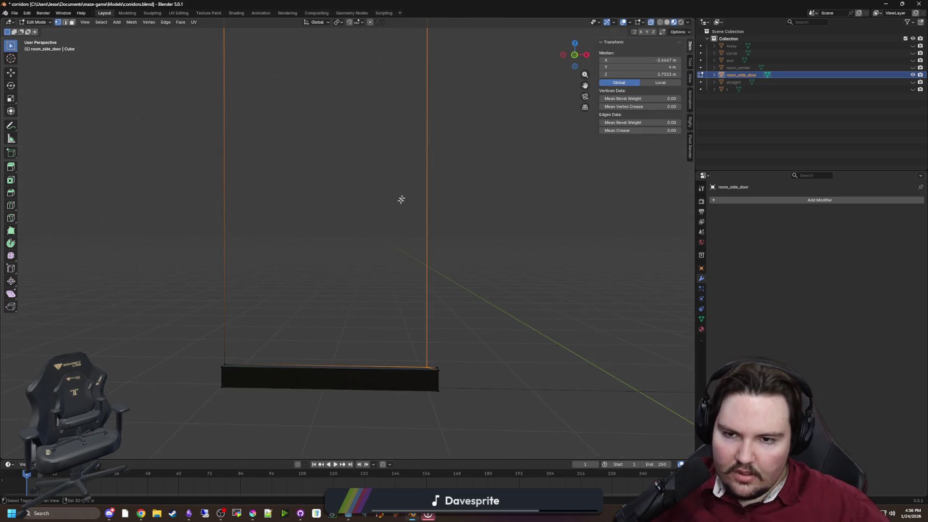
left_click(246, 330)
mouse_move(247, 330)
left_mouse_down()
mouse_move(168, 242)
mouse_move(266, 257)
mouse_move(290, 244)
mouse_move(271, 230)
mouse_move(338, 238)
mouse_move(544, 328)
mouse_move(507, 348)
mouse_move(226, 382)
left_mouse_up()
left_click(227, 382)
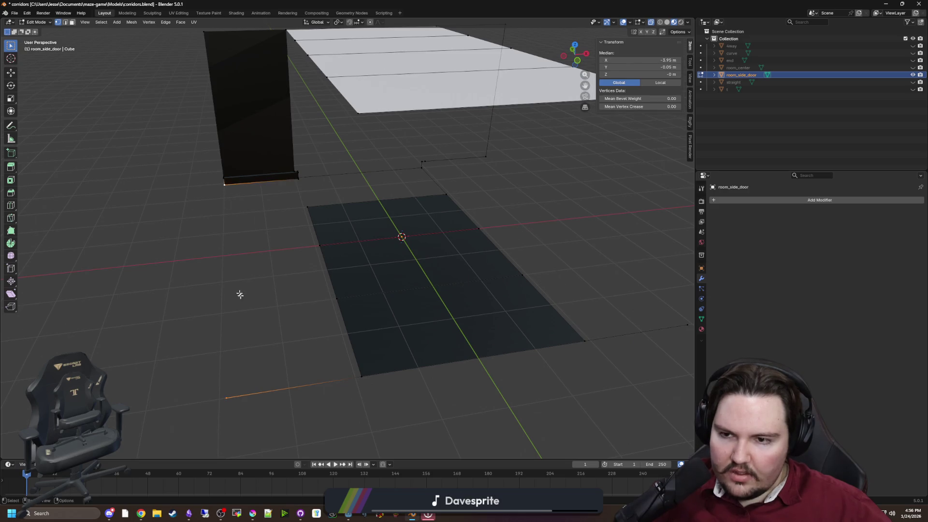
Join the two selected vertices with an edge.
left_click_drag(240, 294, 332, 263)
key("f")
mouse_move(420, 286)
left_mouse_down()
mouse_move(387, 323)
mouse_move(71, 145)
left_mouse_up()
left_click(387, 322)
Loop-cut edge loops across the ceiling and the floor.
left_click(10, 205)
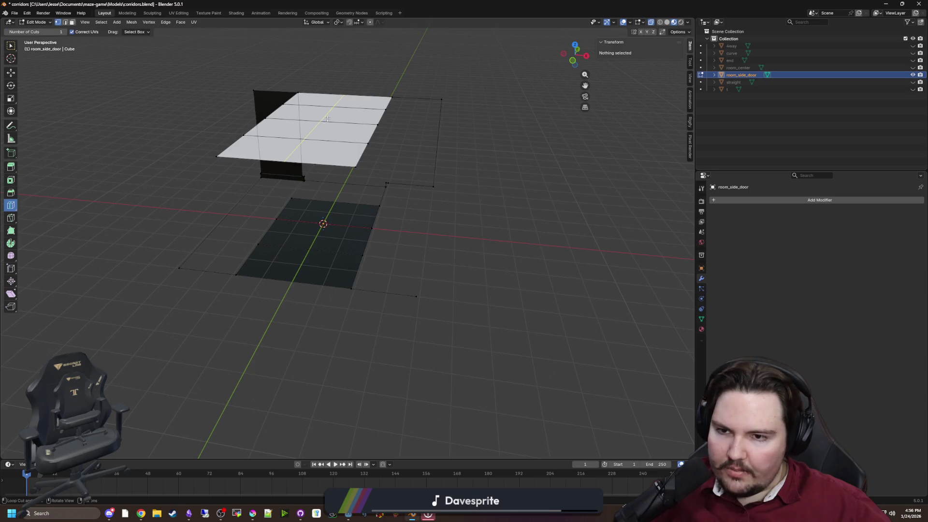
left_click(319, 149)
left_click_drag(352, 268, 344, 198)
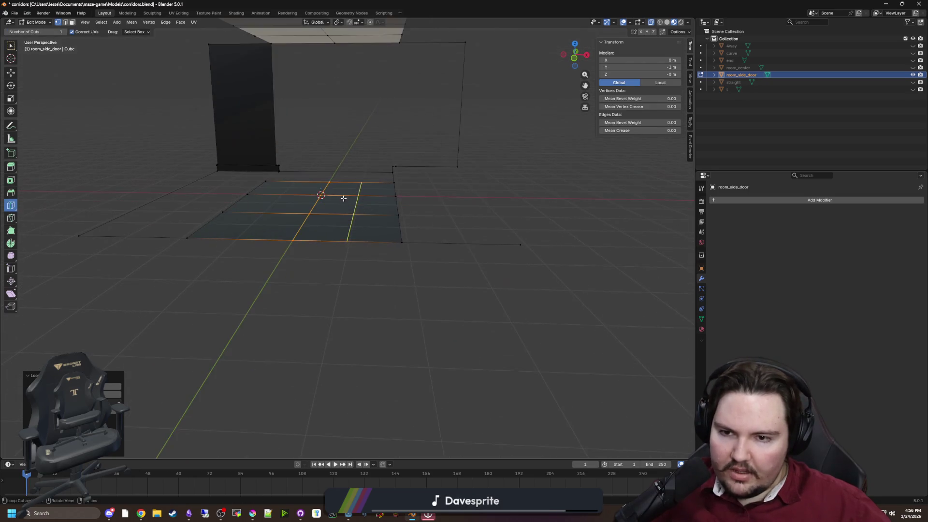
left_click_drag(313, 147, 325, 243)
left_click(325, 243)
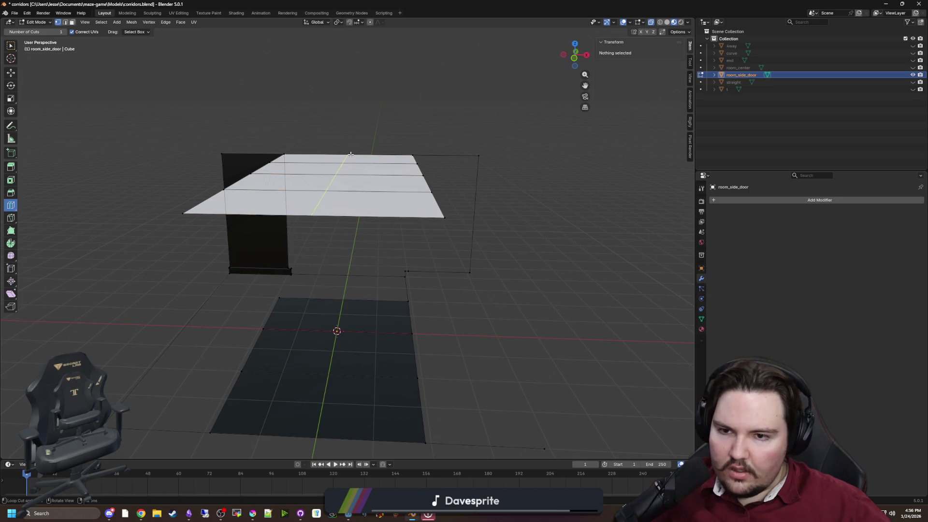
left_click(346, 305)
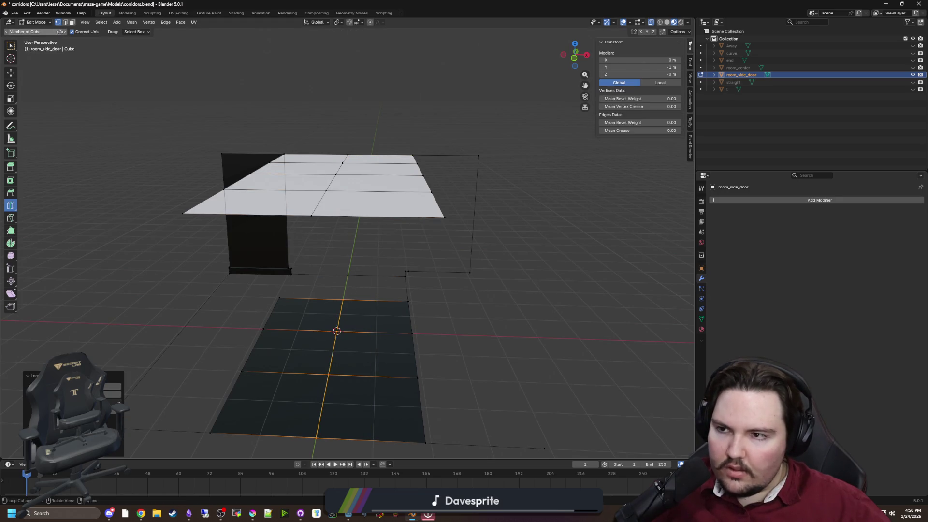
Box-select the right-half edges and delete them.
left_click(10, 45)
scroll(408, 257, "down", 2)
left_click_drag(409, 164, 459, 410)
key("x")
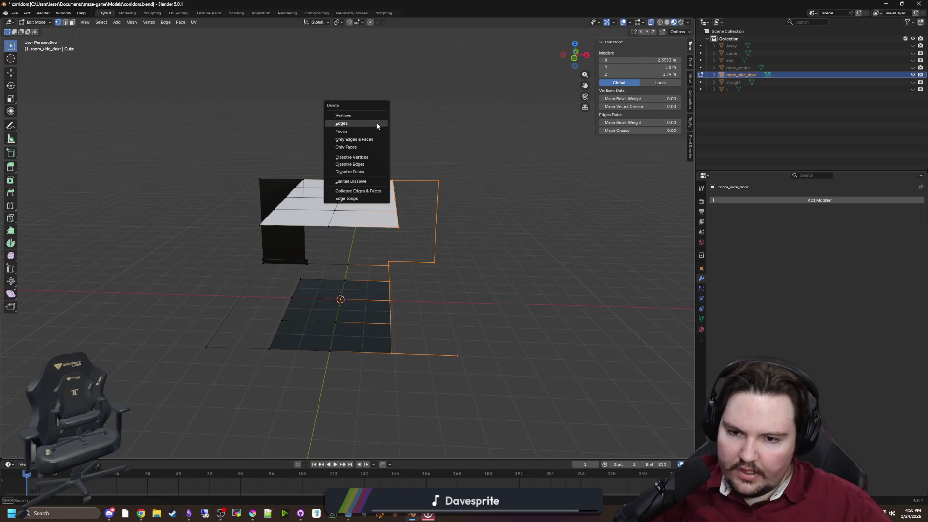
left_click(377, 123)
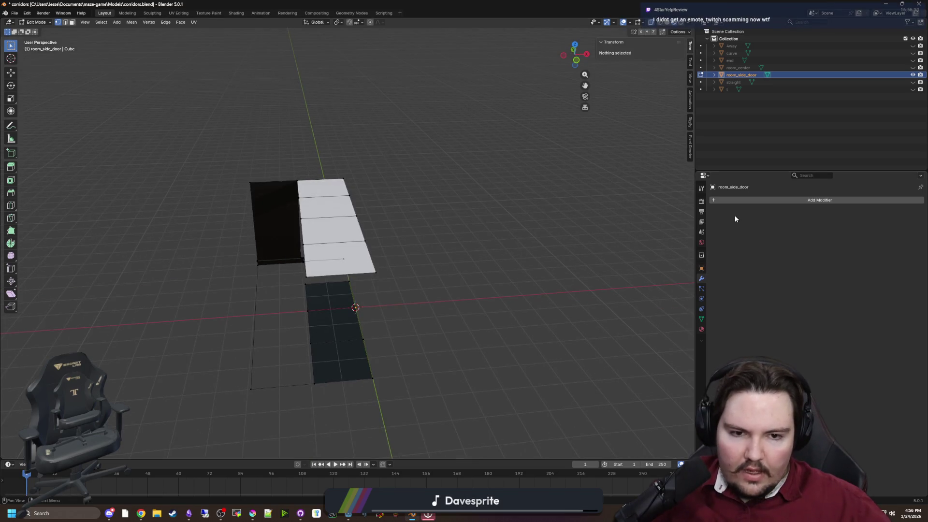
Add a Mirror modifier across X to double the walls, then bring Godot forward.
left_click(737, 201)
type("mirror")
key("Return")
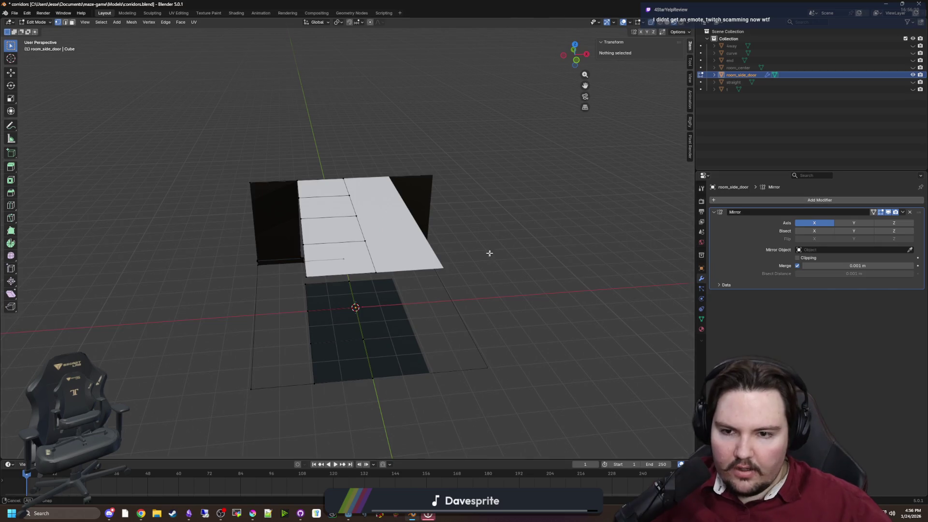
scroll(520, 228, "up", 1)
mouse_move(434, 220)
left_mouse_down()
mouse_move(296, 216)
mouse_move(403, 183)
left_mouse_up()
key("super+Down")
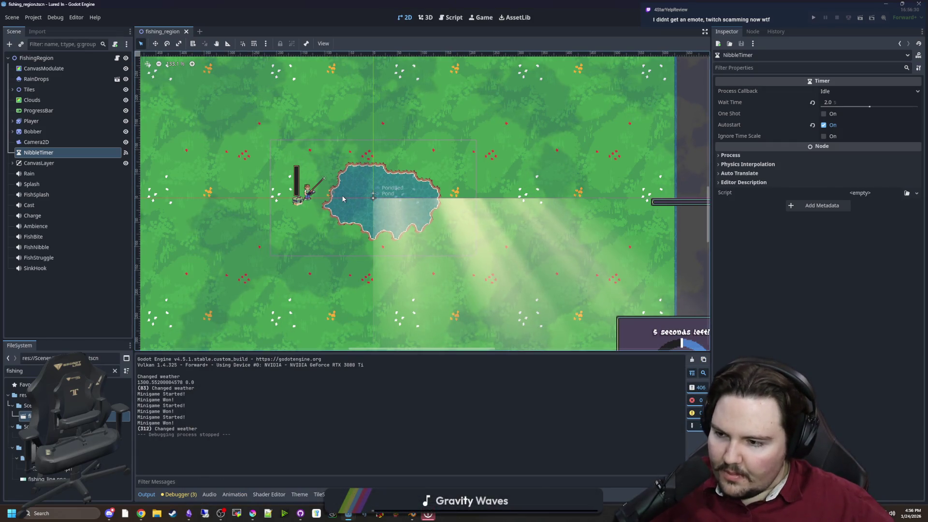
Zoom in and out over the pond area and save the fishing_region scene.
scroll(343, 198, "up", 13)
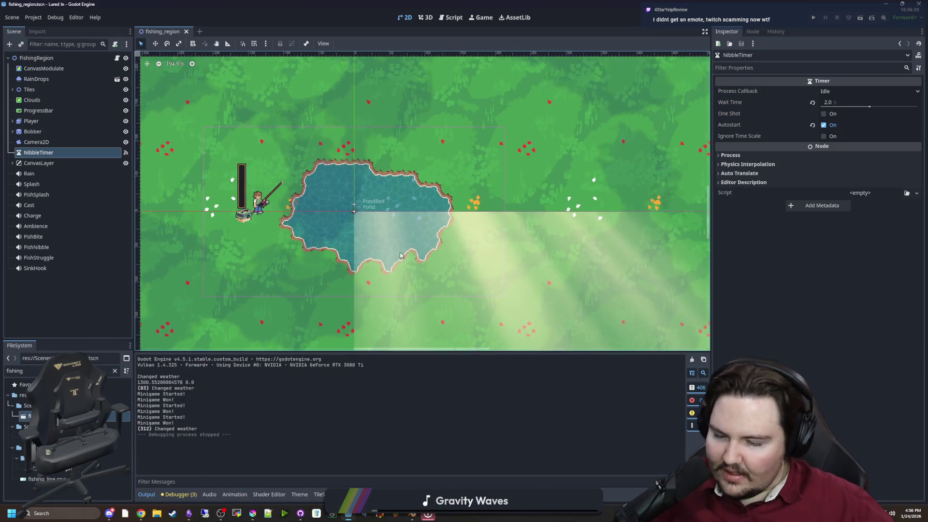
scroll(337, 212, "down", 19)
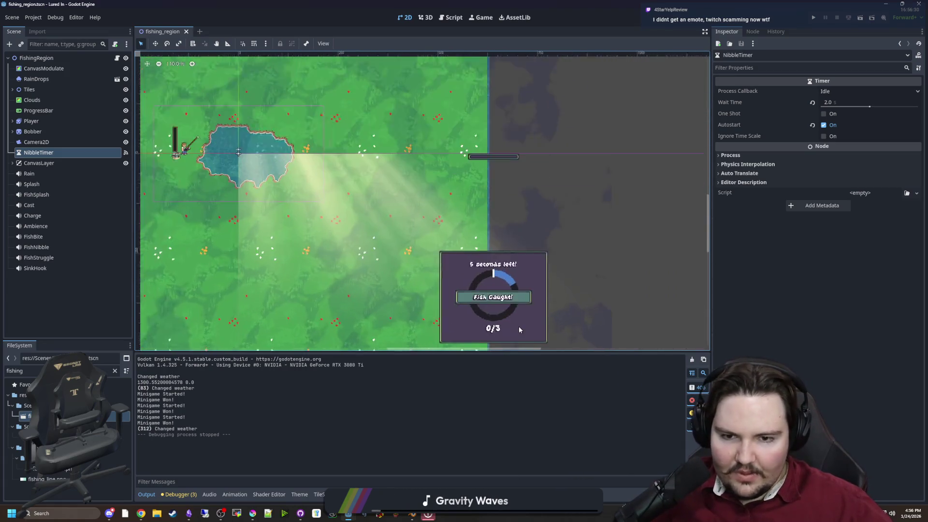
key("ctrl+s")
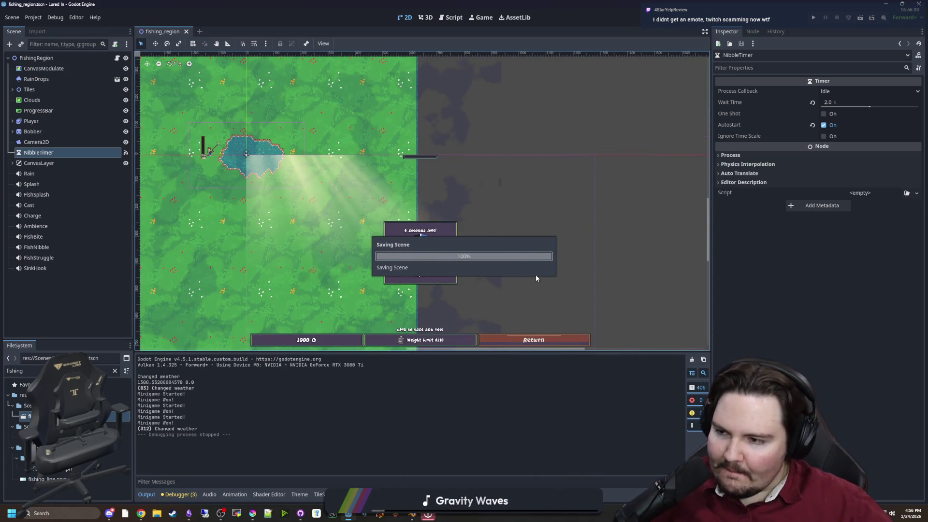
scroll(536, 277, "down", 2)
scroll(379, 246, "up", 7)
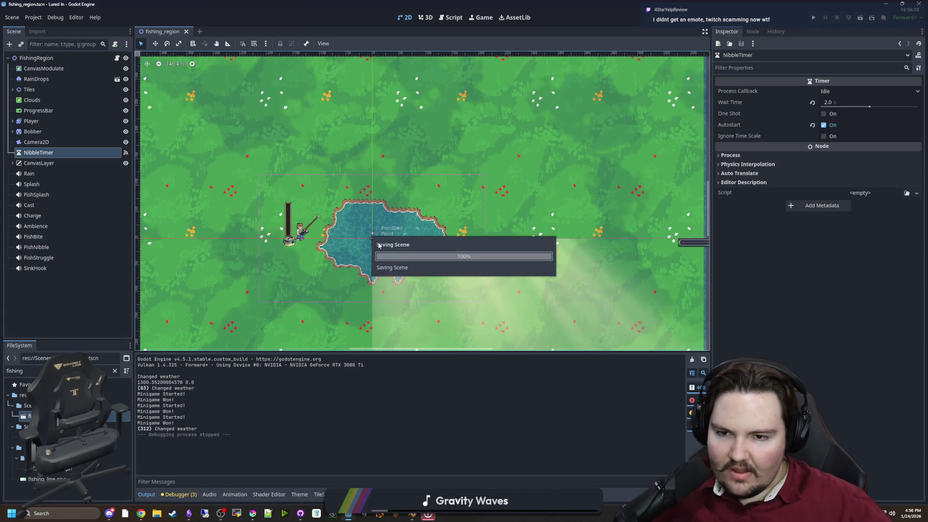
scroll(379, 245, "up", 5)
key("ctrl+s")
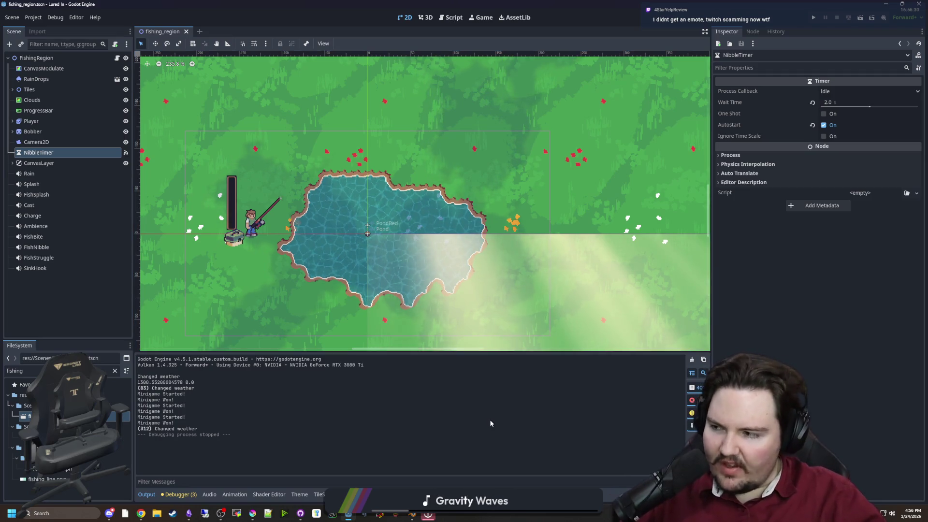
Re-save the fishing_region scene while rechecking the pond, then run the project to playtest.
key("ctrl+s")
scroll(378, 243, "down", 4)
key("ctrl+s")
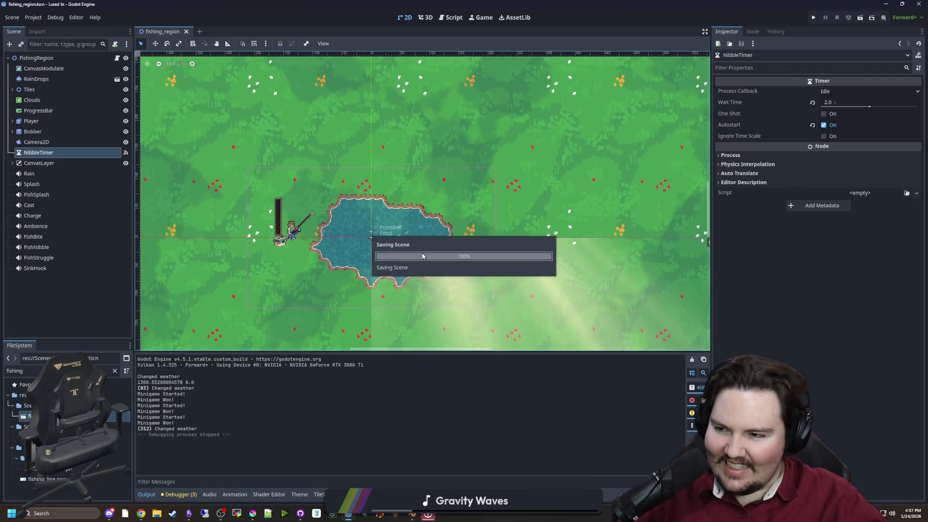
scroll(420, 257, "up", 6)
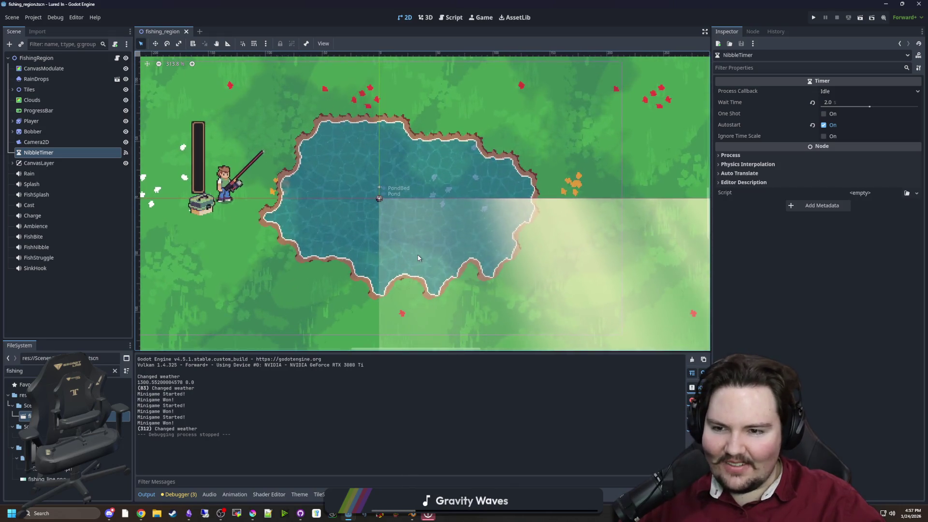
scroll(357, 207, "down", 3)
scroll(386, 204, "up", 3)
scroll(489, 275, "up", 1)
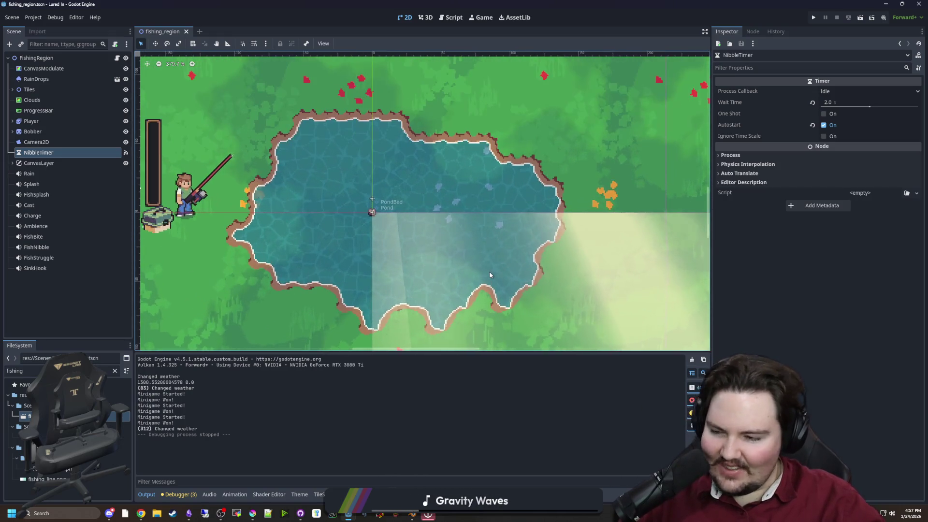
key("ctrl+s")
scroll(392, 218, "down", 4)
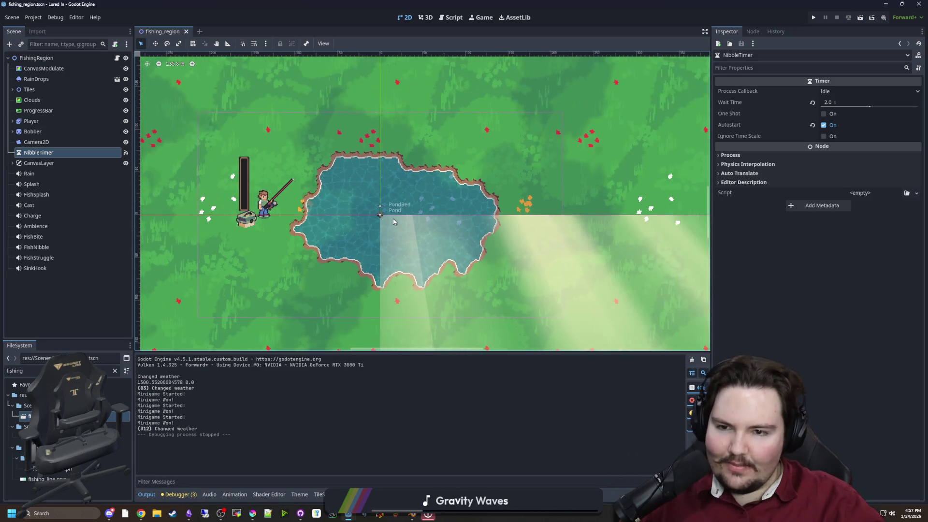
key("ctrl+s")
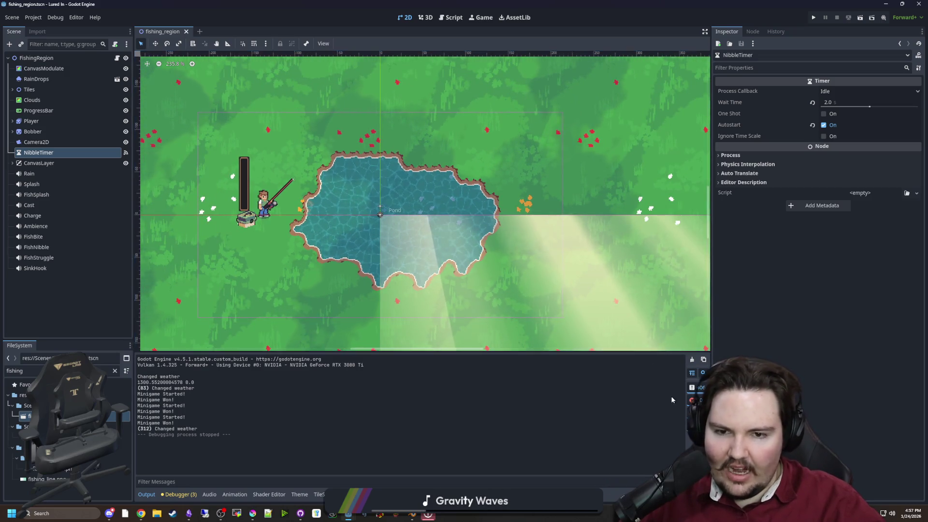
scroll(398, 248, "up", 3)
scroll(398, 249, "down", 3)
scroll(399, 249, "up", 2)
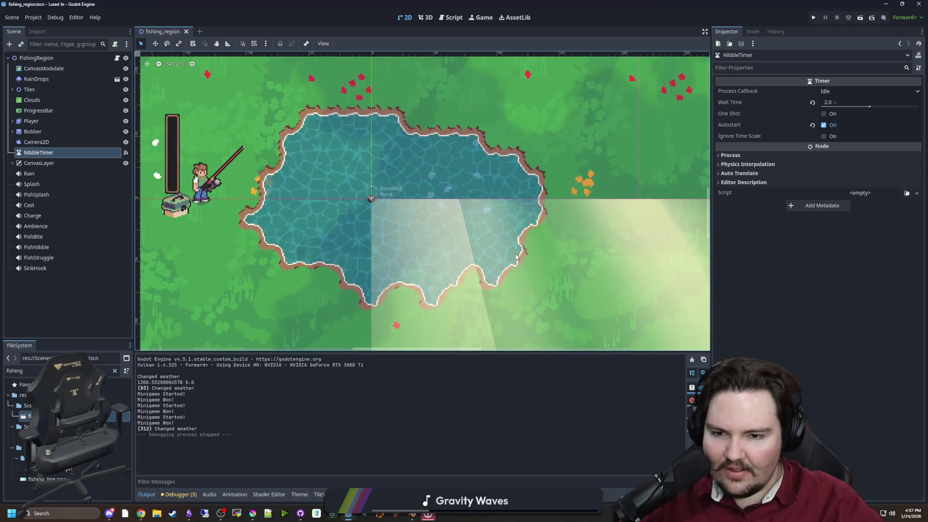
scroll(516, 256, "down", 3)
scroll(628, 193, "up", 2)
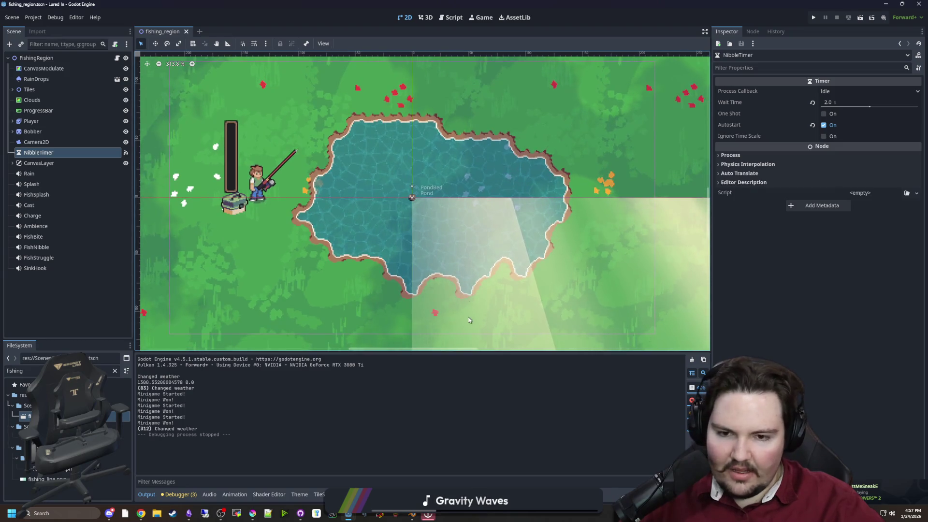
scroll(467, 321, "up", 2)
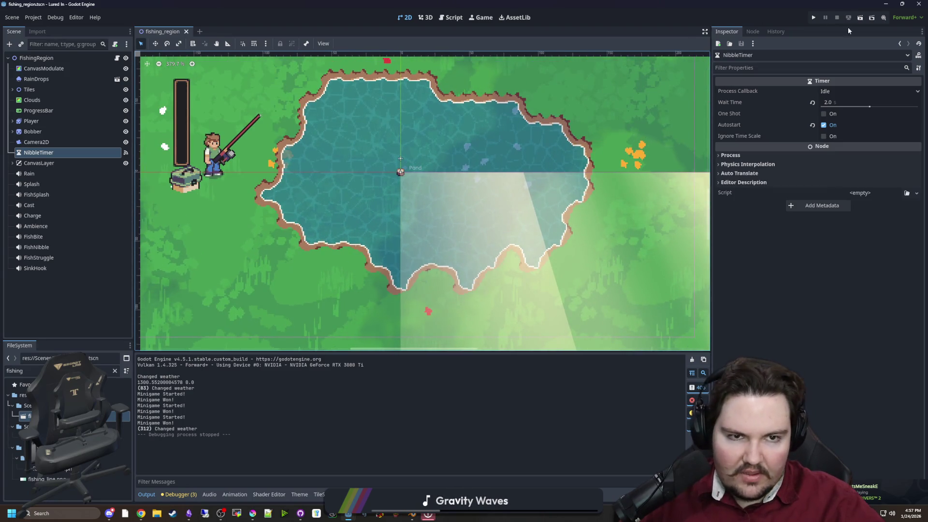
left_click(813, 18)
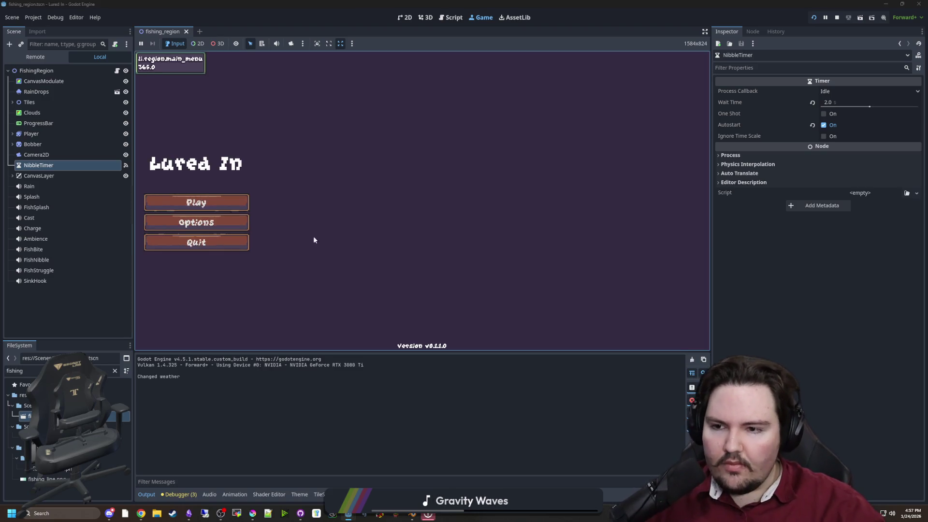
Start playing from the main menu, dismiss the Welcome Back earnings message, and open Research.
left_click(230, 198)
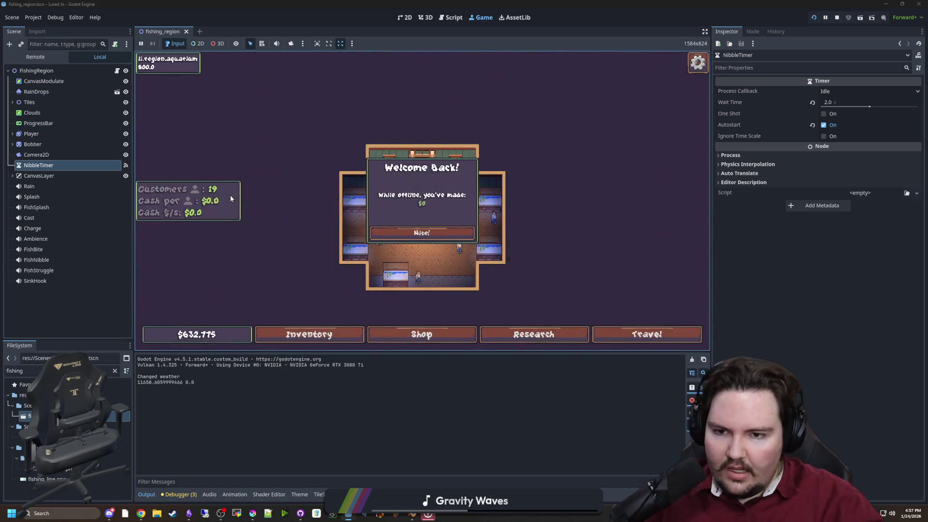
left_click(454, 234)
left_click(534, 334)
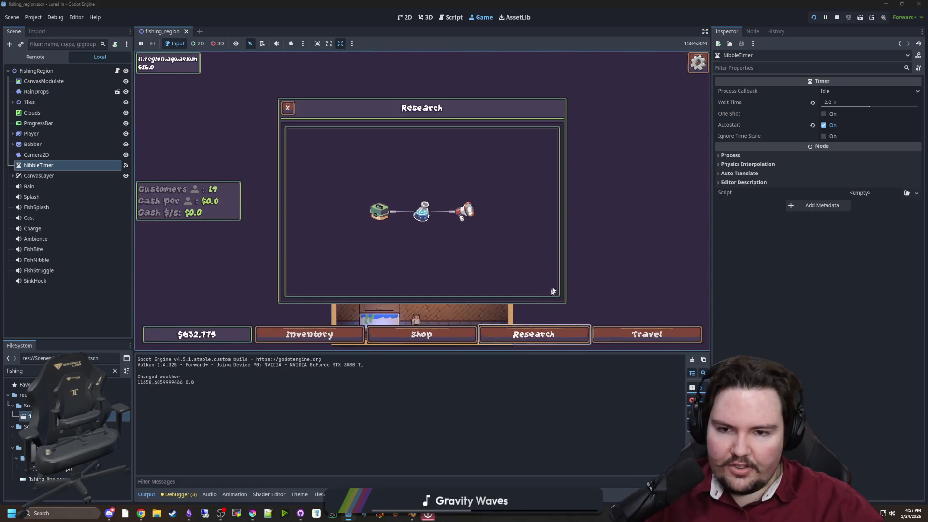
View the Equipment and Marketing research node details, then dismiss the Marketing card.
scroll(454, 203, "up", 2)
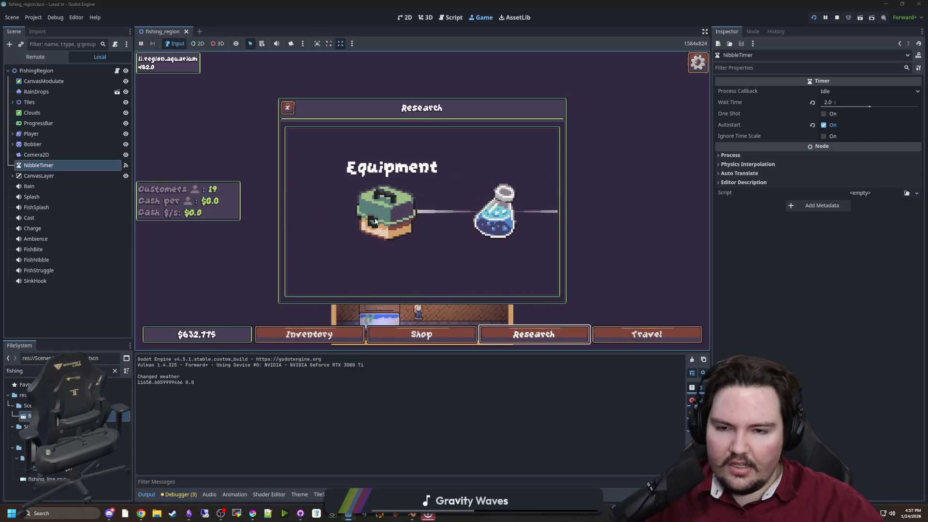
left_click(355, 211)
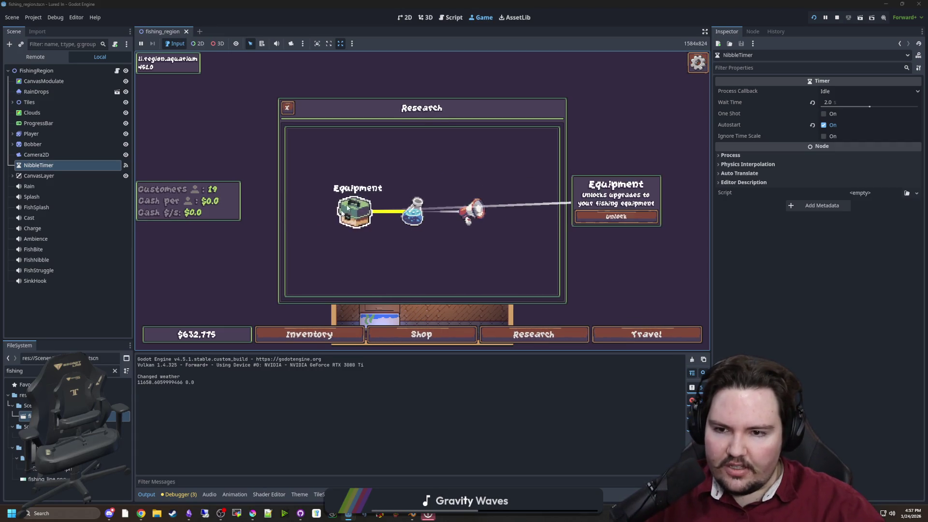
left_click(456, 211)
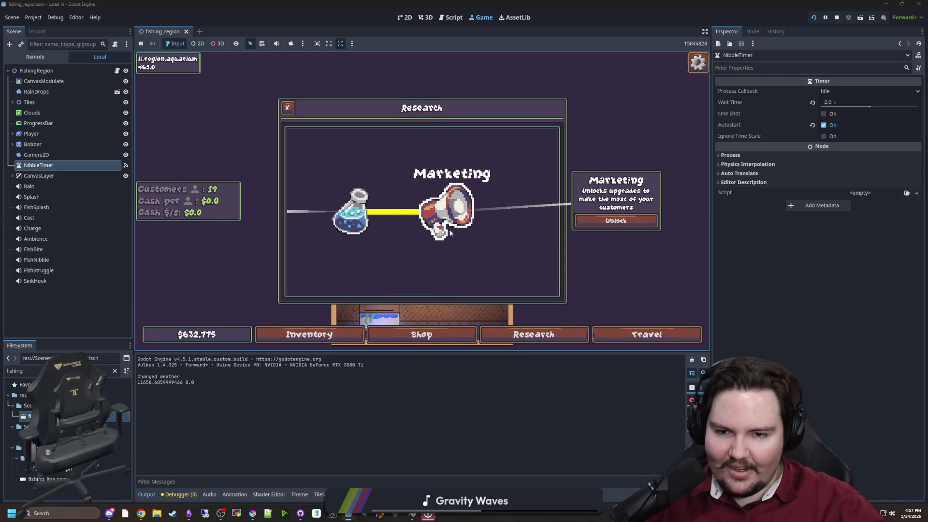
scroll(536, 244, "down", 3)
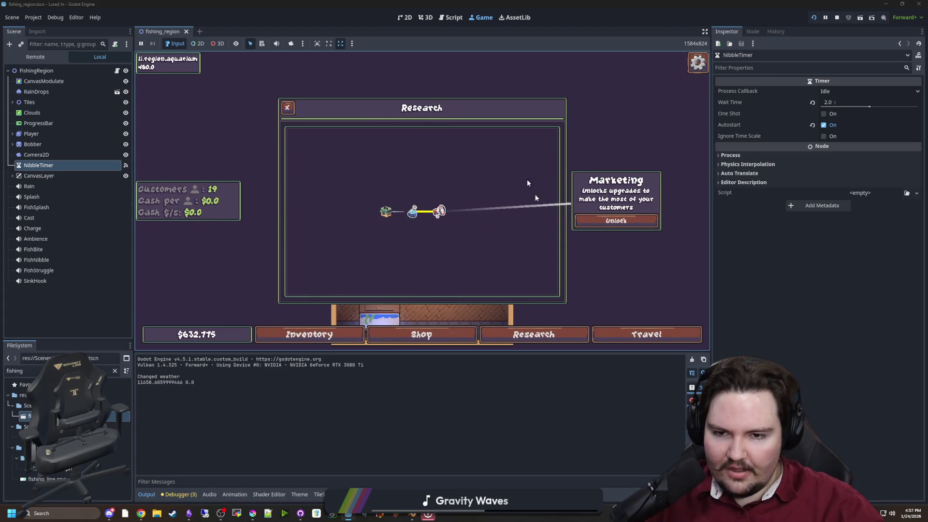
scroll(382, 201, "up", 3)
scroll(380, 202, "down", 2)
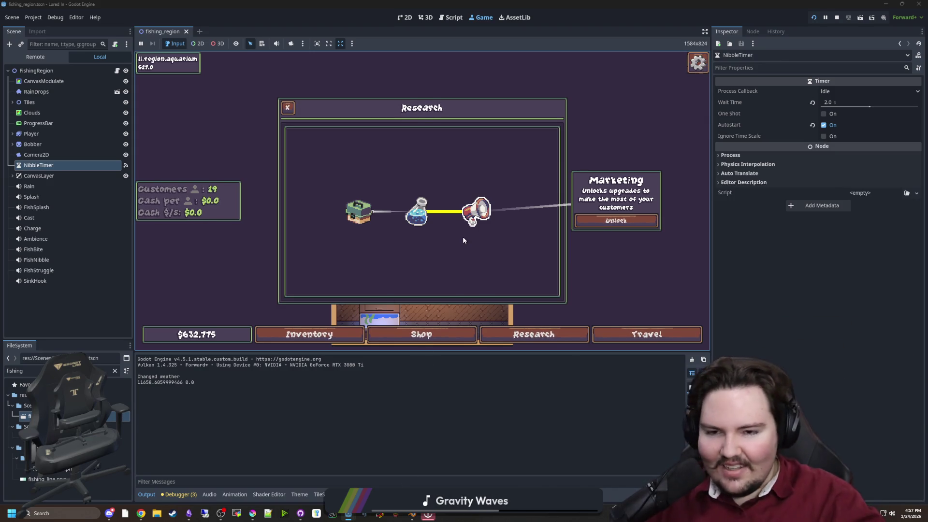
scroll(462, 240, "up", 1)
left_click(491, 218)
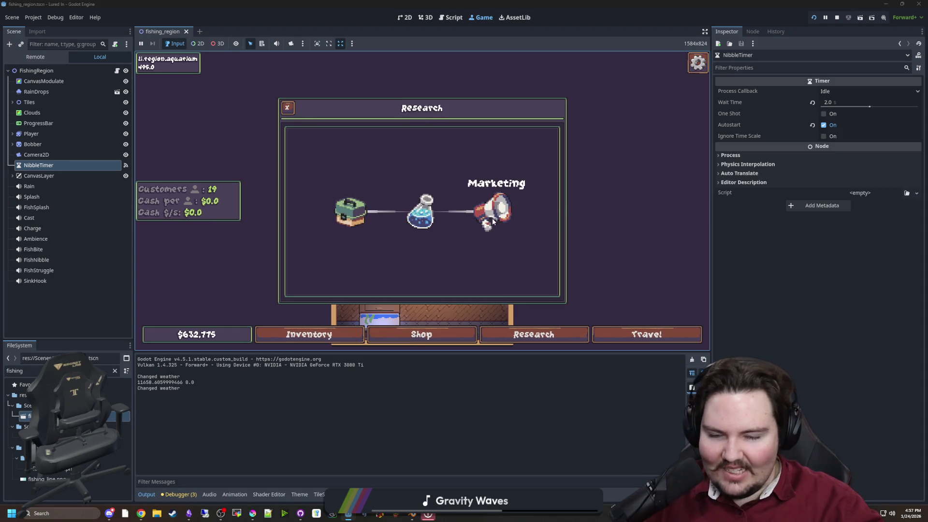
Reopen Marketing details, shift the research tree lower-right, then close the research panel.
scroll(492, 218, "down", 4)
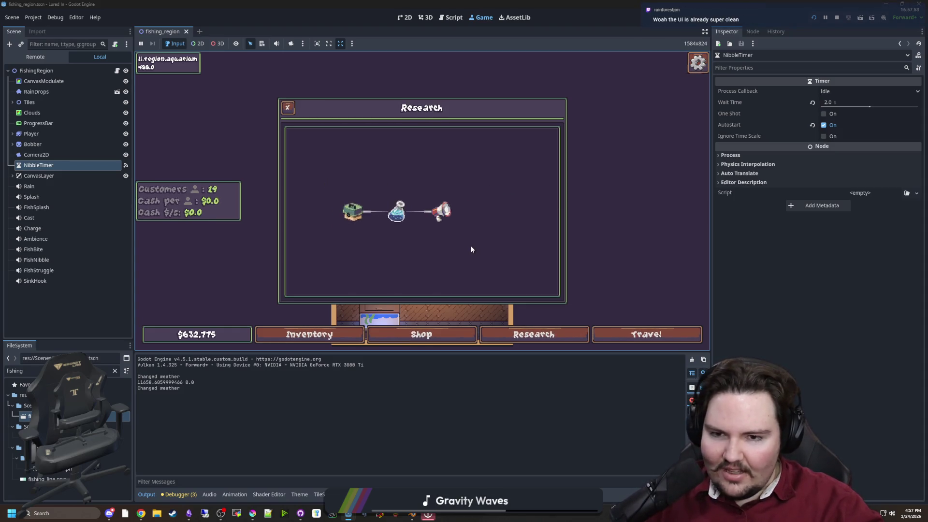
scroll(472, 249, "up", 3)
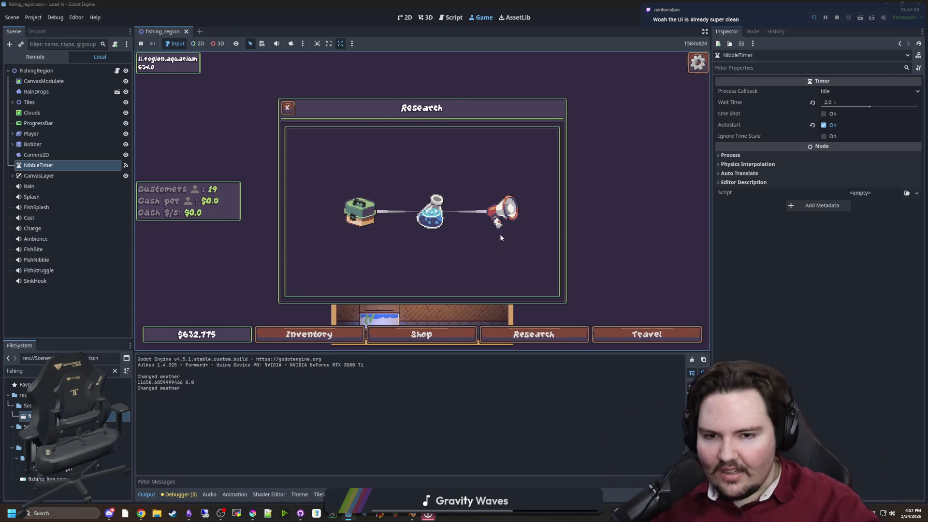
scroll(481, 263, "down", 1)
scroll(439, 289, "up", 1)
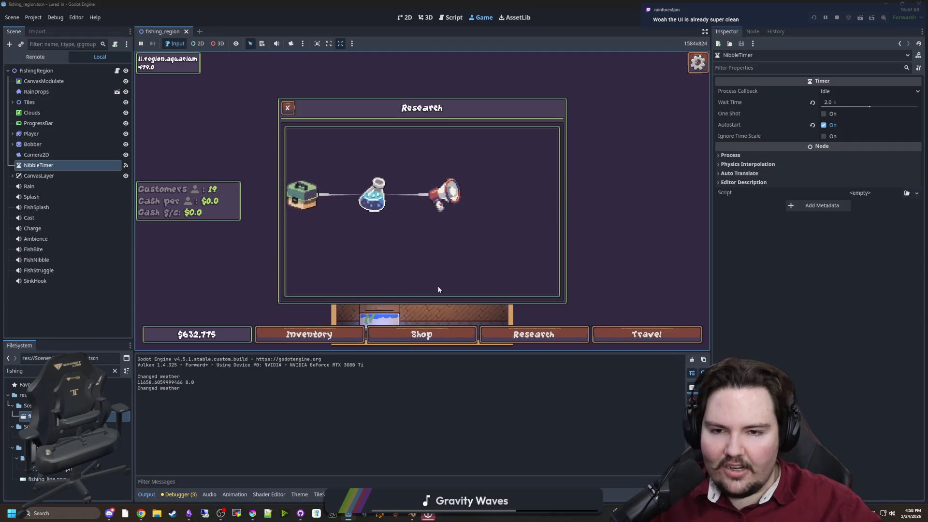
left_click(441, 194)
scroll(420, 193, "down", 2)
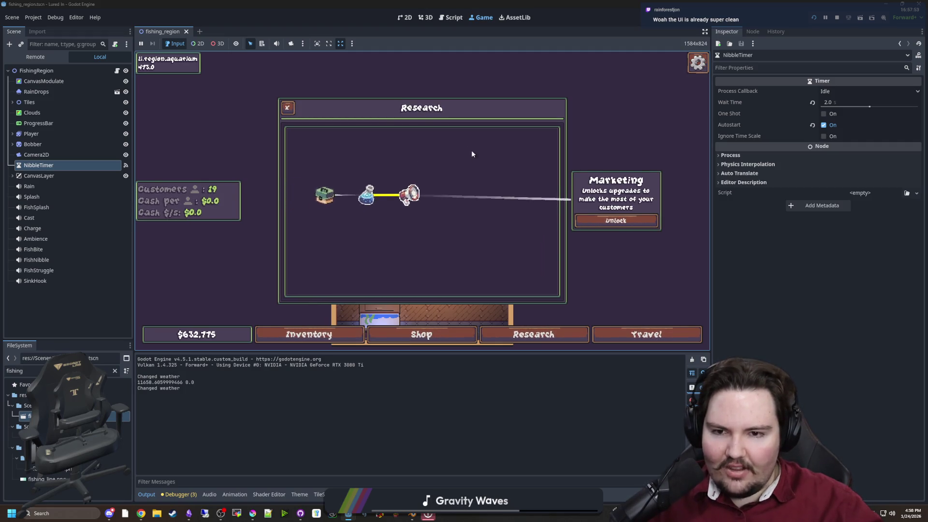
left_click_drag(411, 205, 477, 248)
scroll(464, 222, "up", 2)
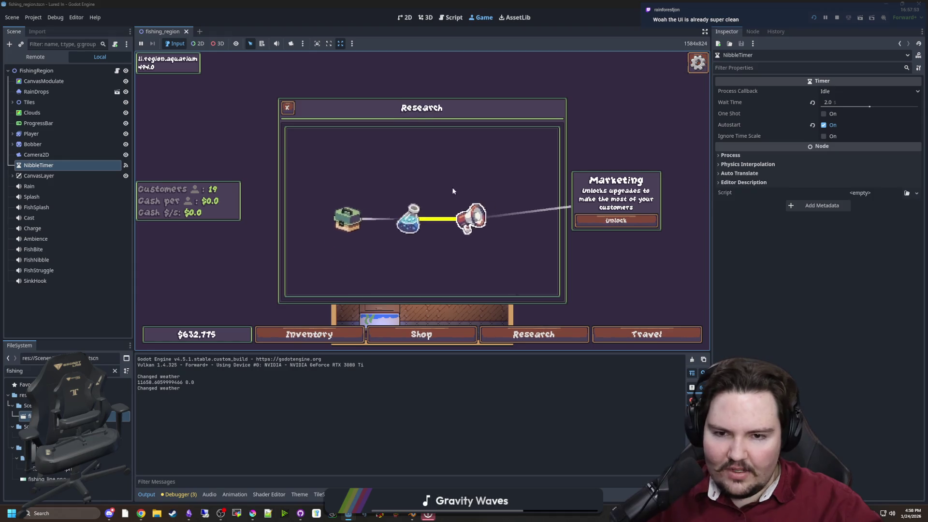
left_click(452, 218)
key("Escape")
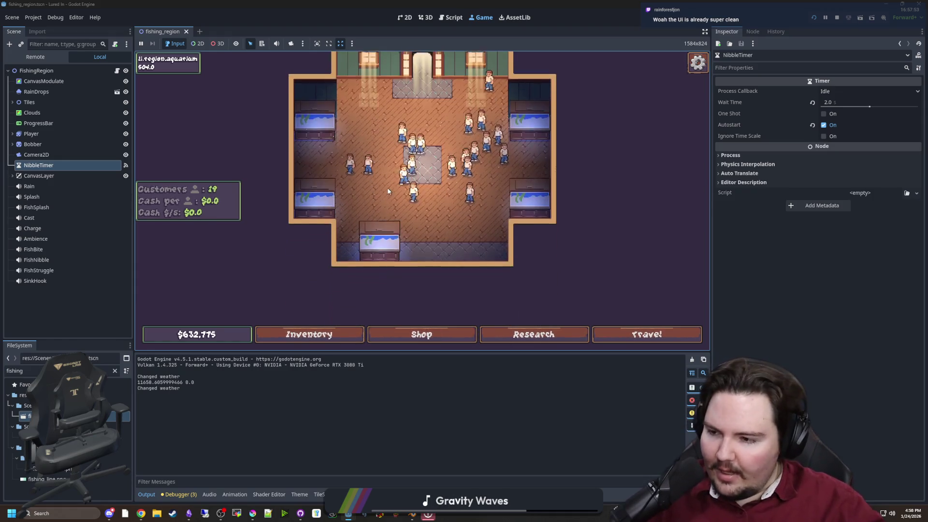
Look at the shop, close it, and travel to the Pond fishing spot.
scroll(434, 216, "down", 3)
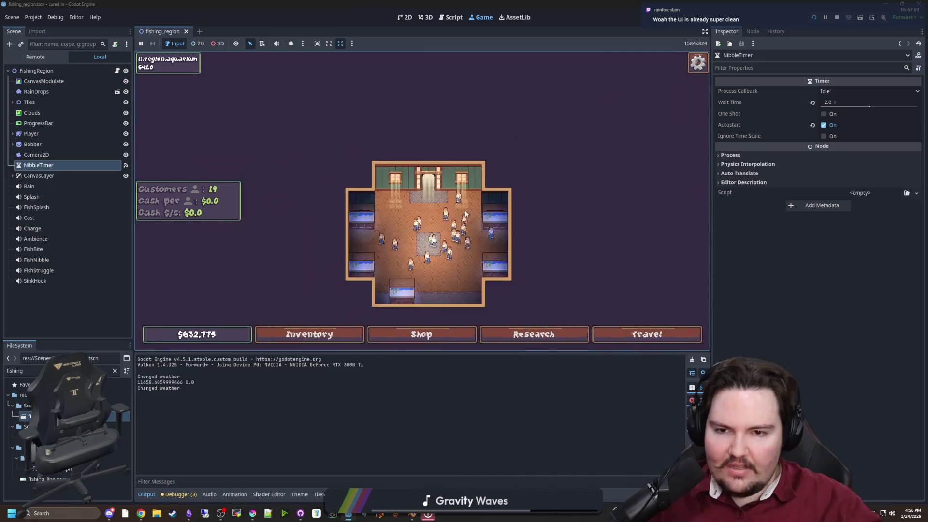
scroll(440, 216, "up", 4)
scroll(449, 215, "down", 4)
scroll(452, 215, "up", 5)
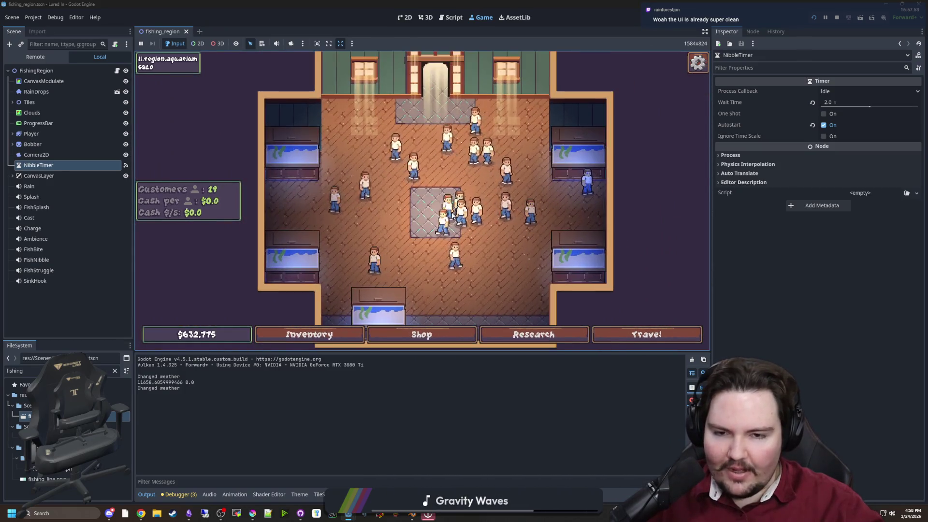
left_click(421, 334)
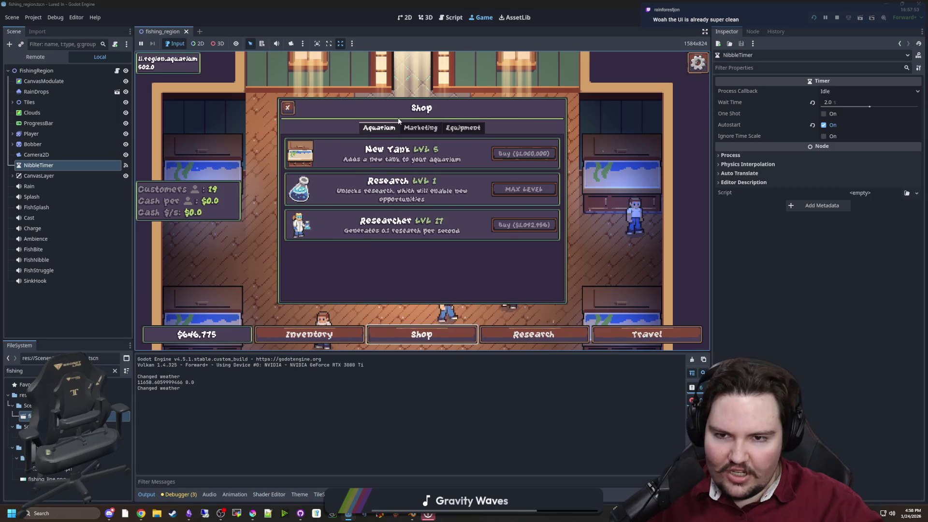
key("Escape")
left_click(645, 332)
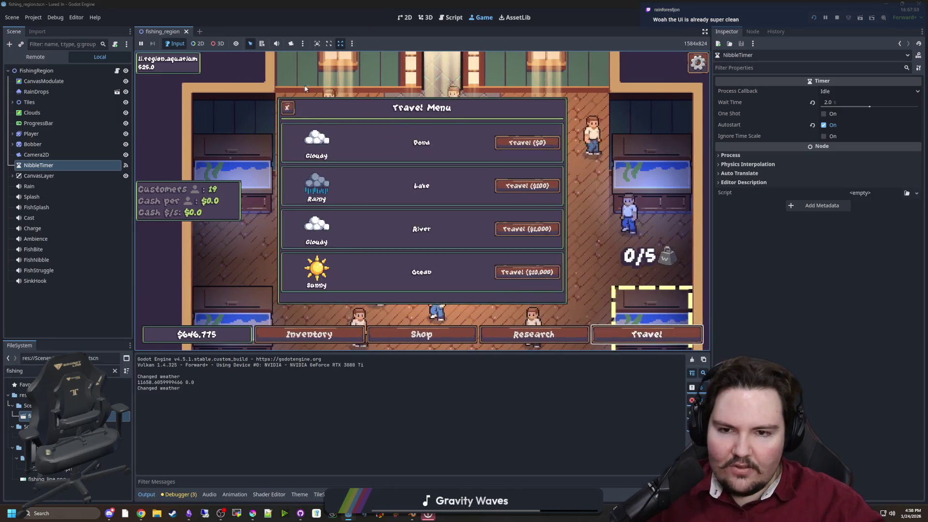
left_click(516, 141)
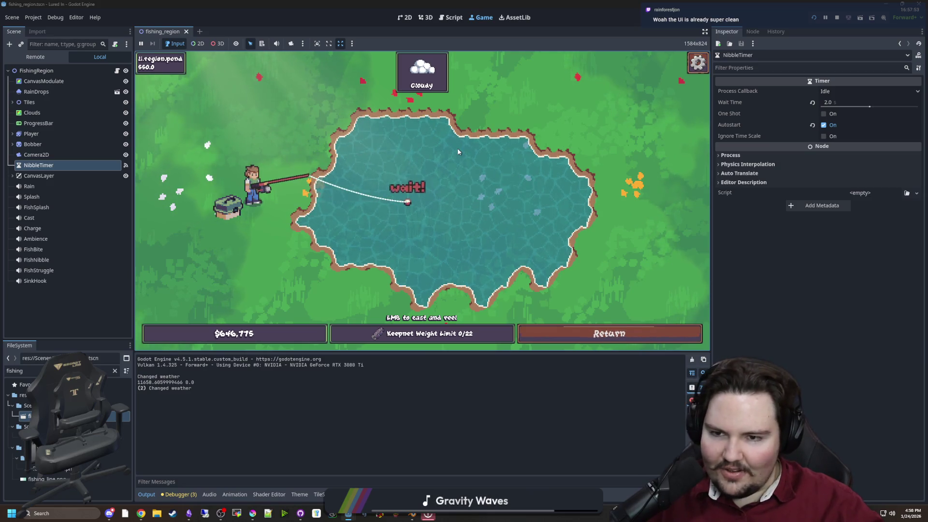
Win the 3/3 pond catch minigame, return to the aquarium, and open the Minnow/Carp inventory.
left_click(411, 149)
left_click(476, 167)
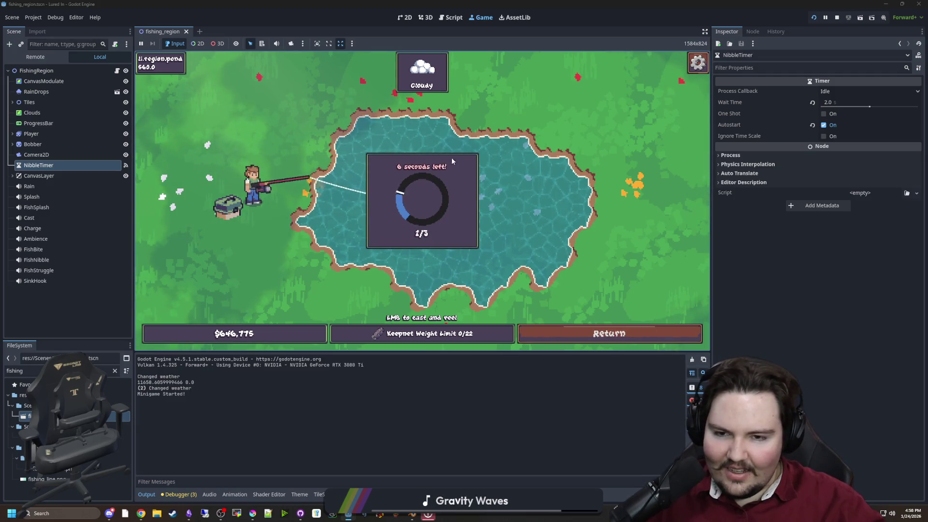
left_click(445, 170)
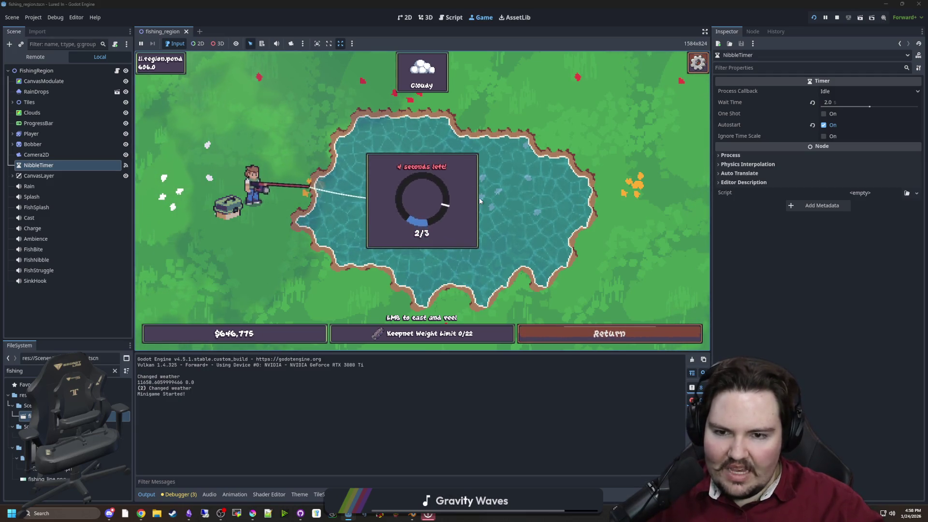
left_click(456, 193)
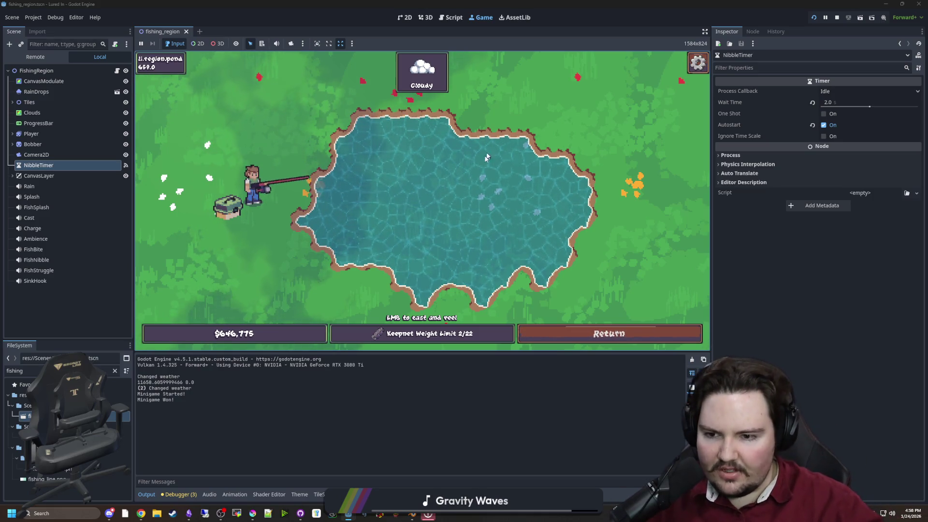
left_click(593, 337)
left_click(328, 331)
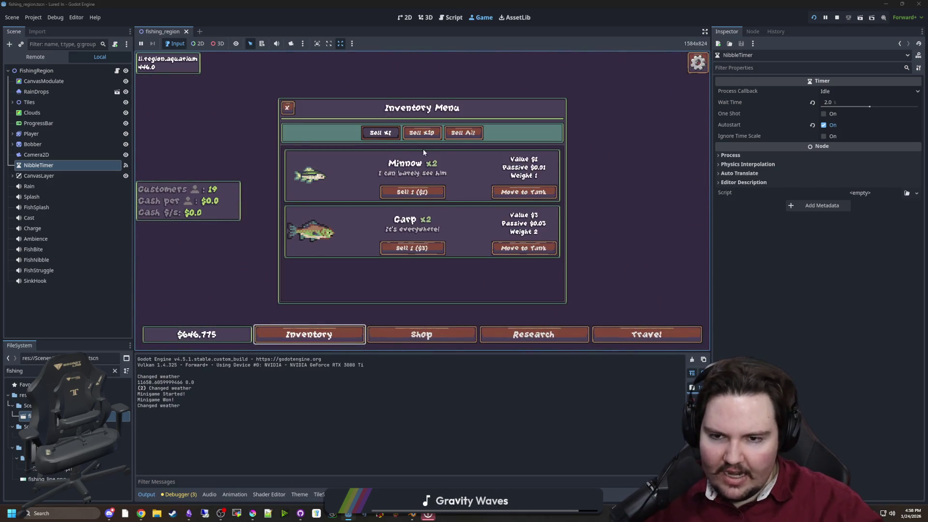
Put a carp into the left tank, then inspect it in Fish Tank 1 ($0.48/s).
left_click(524, 247)
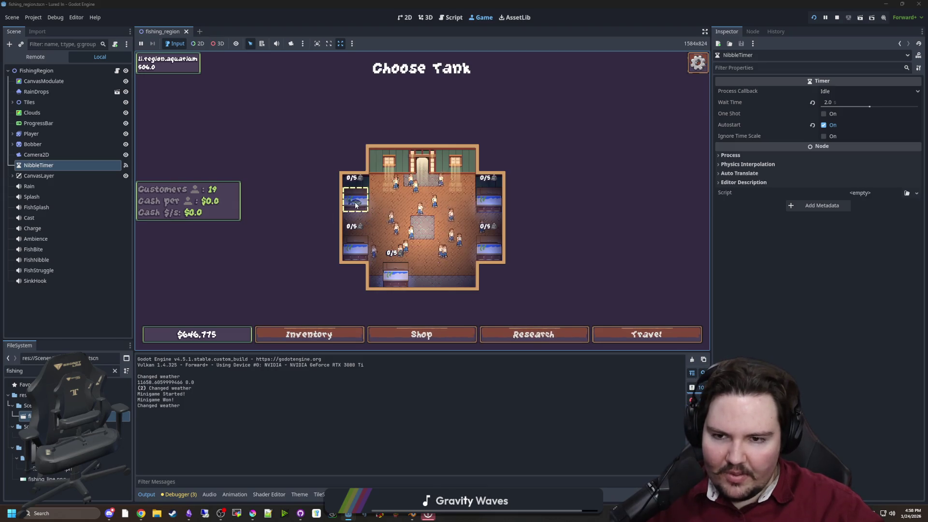
left_click(355, 205)
left_click(309, 334)
left_click(486, 146)
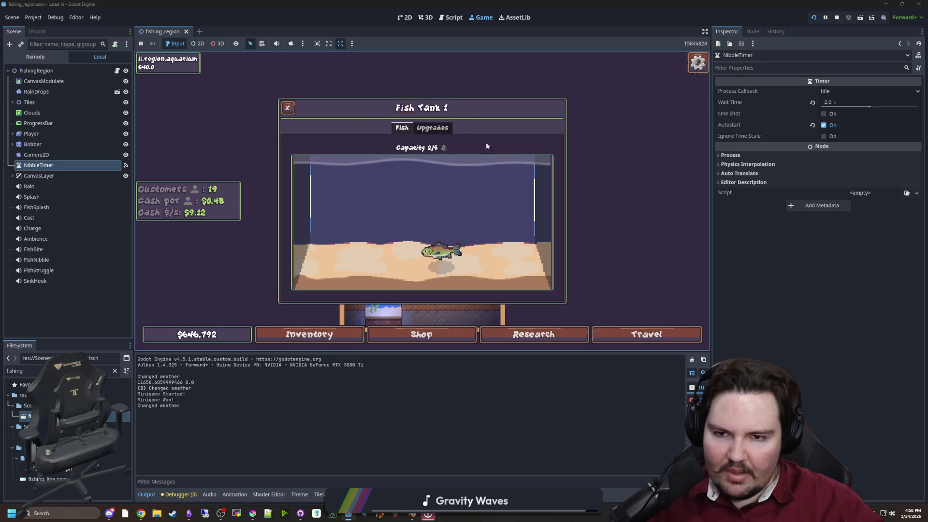
left_click(443, 245)
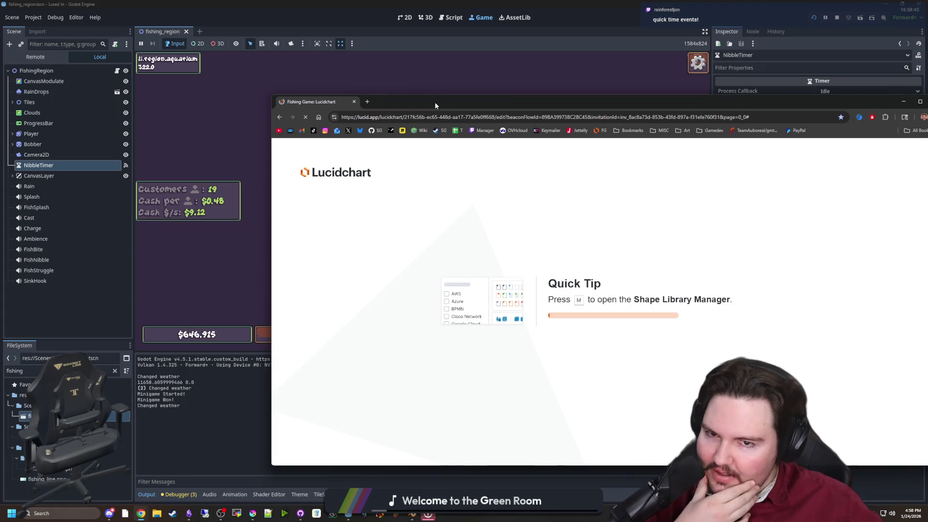
Maximize the Lucidchart window and zoom to the fishing mini game ideas note.
double_click(434, 105)
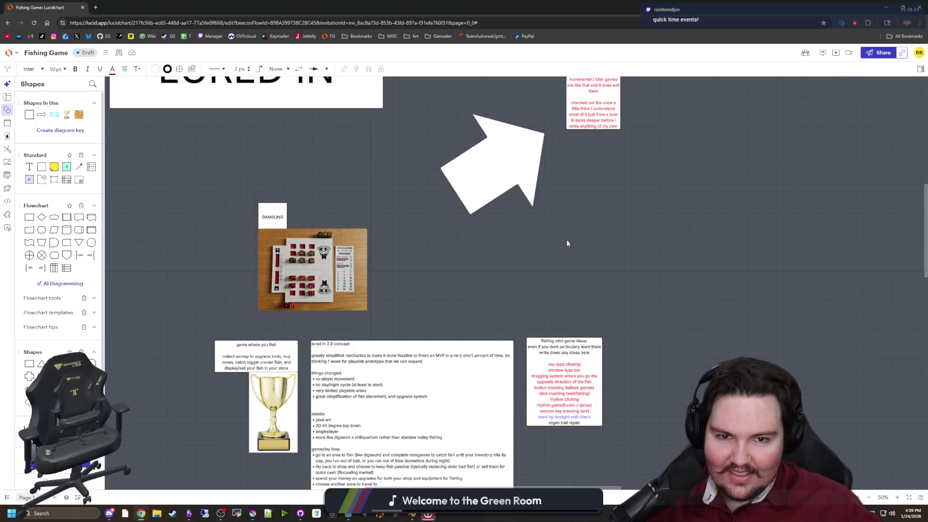
scroll(568, 243, "up", 5)
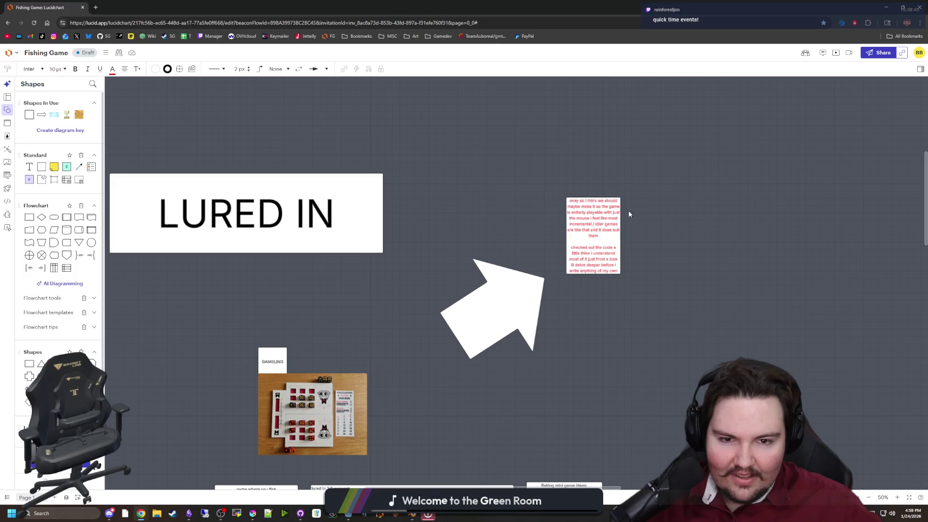
scroll(622, 233, "up", 3)
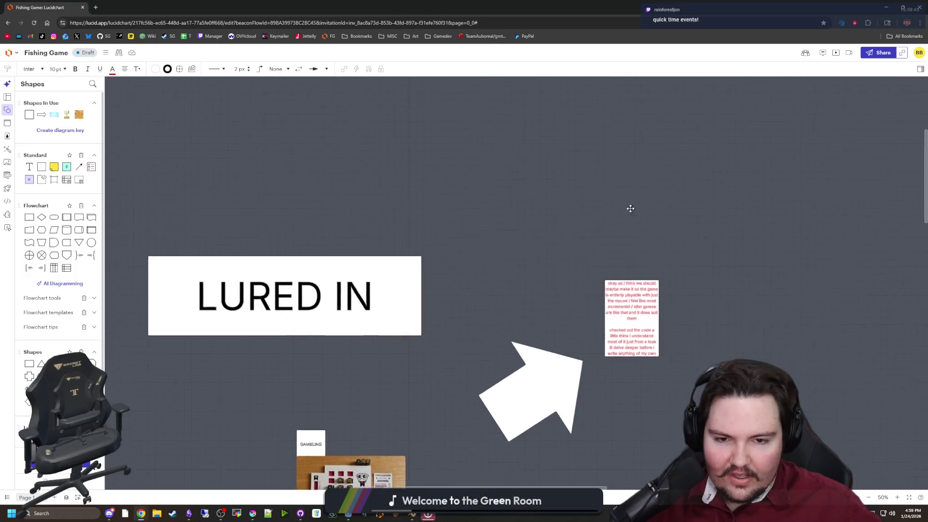
scroll(630, 207, "down", 10)
scroll(566, 383, "up", 5)
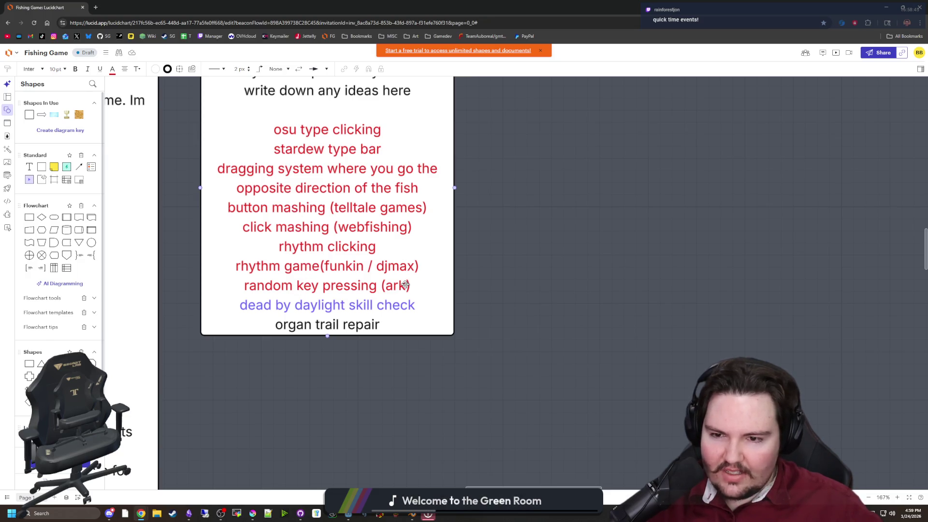
scroll(405, 284, "up", 2)
Add 'quick time event' on a new line below 'random key pressing (ark)' in the note.
double_click(328, 335)
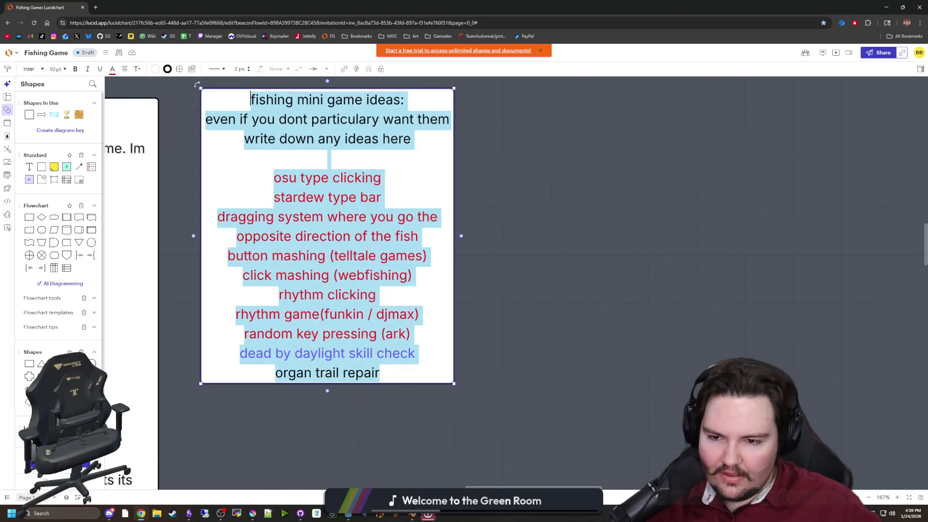
left_click(312, 314)
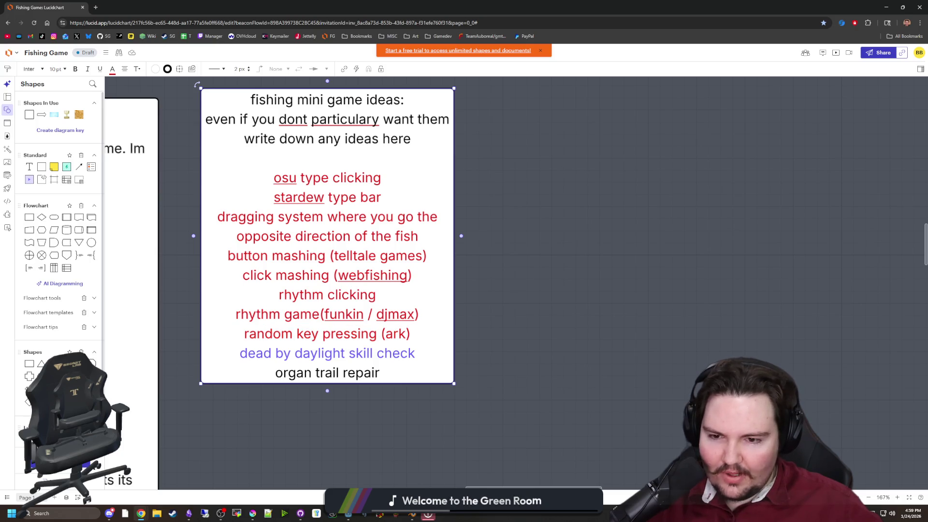
key("Return")
type("quick time event")
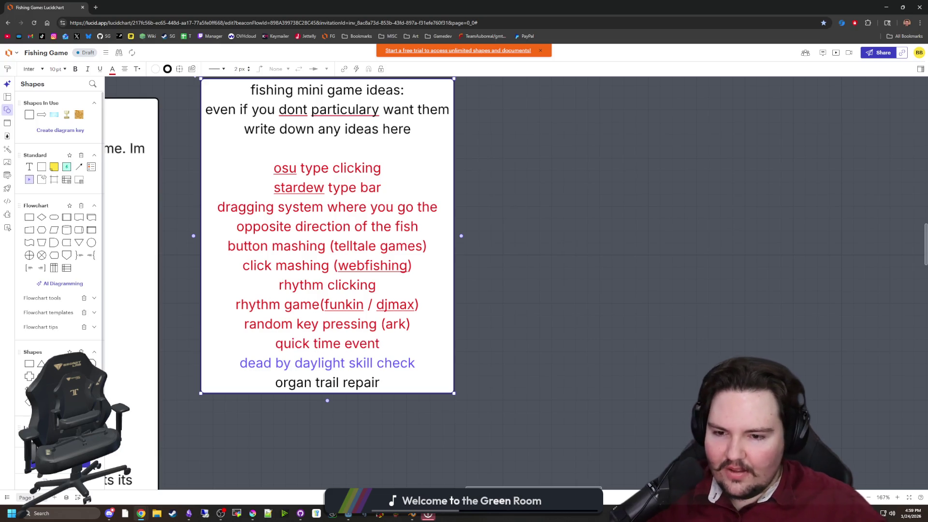
scroll(555, 270, "down", 5)
key("alt+Tab")
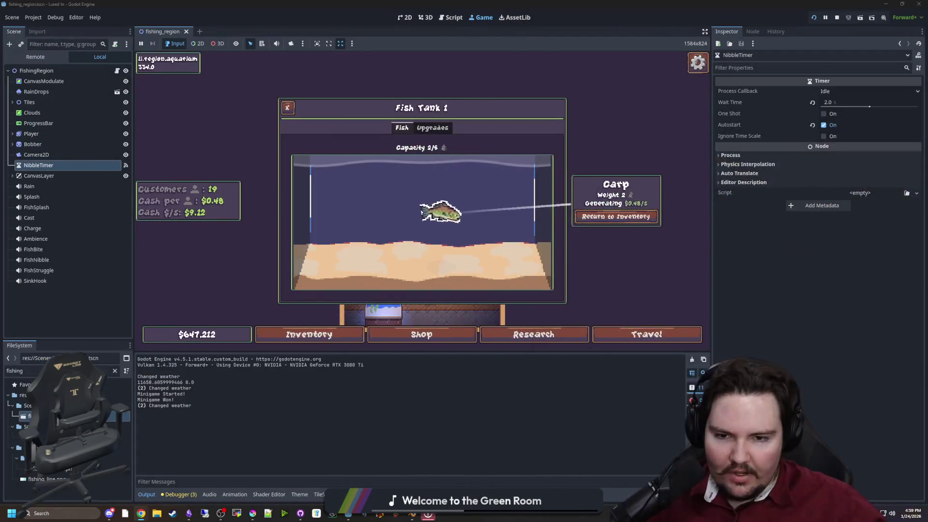
Close the carp info card and Fish Tank 1, then briefly open and close Research.
left_click(489, 249)
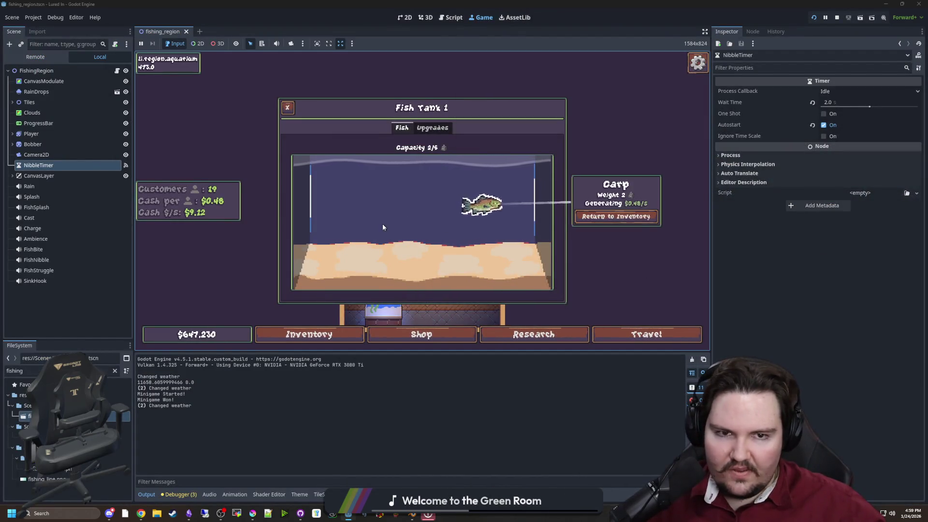
key("Escape")
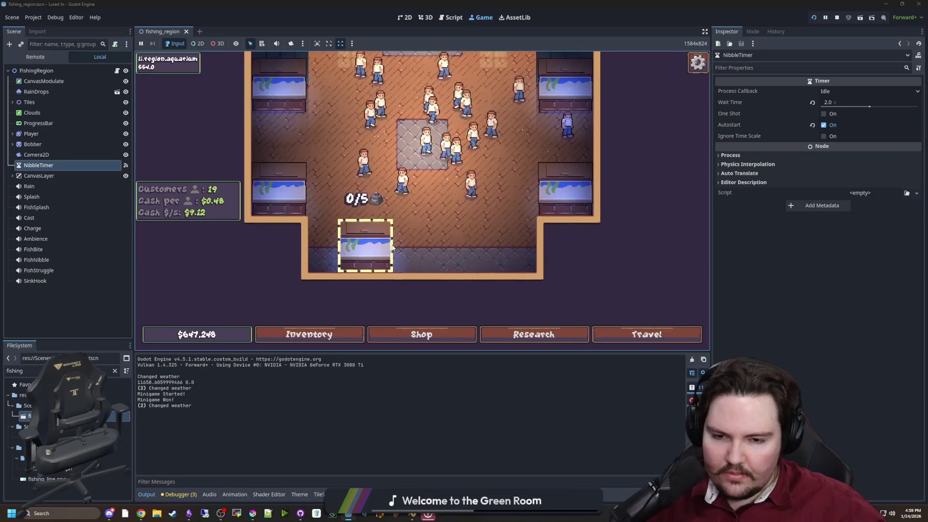
left_click(562, 339)
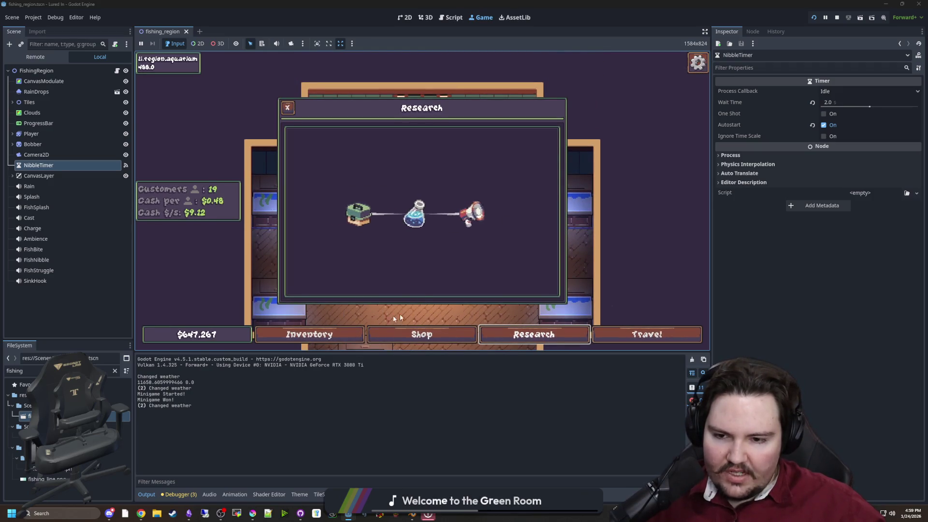
left_click(399, 314)
Buy Merchandise (level 16), Larger Keepnet (level 18) and Improved Bait (level 16) in the shop.
left_click(420, 335)
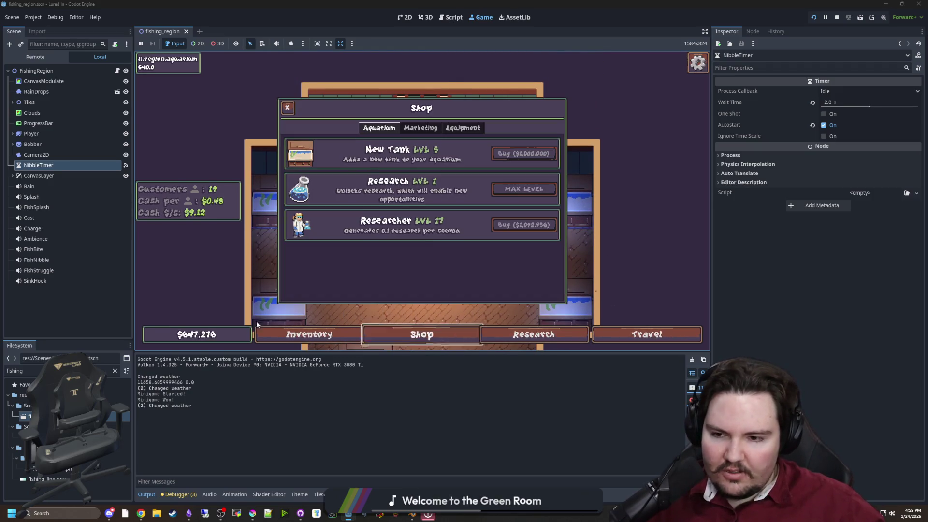
left_click(463, 128)
left_click(417, 129)
left_click(522, 187)
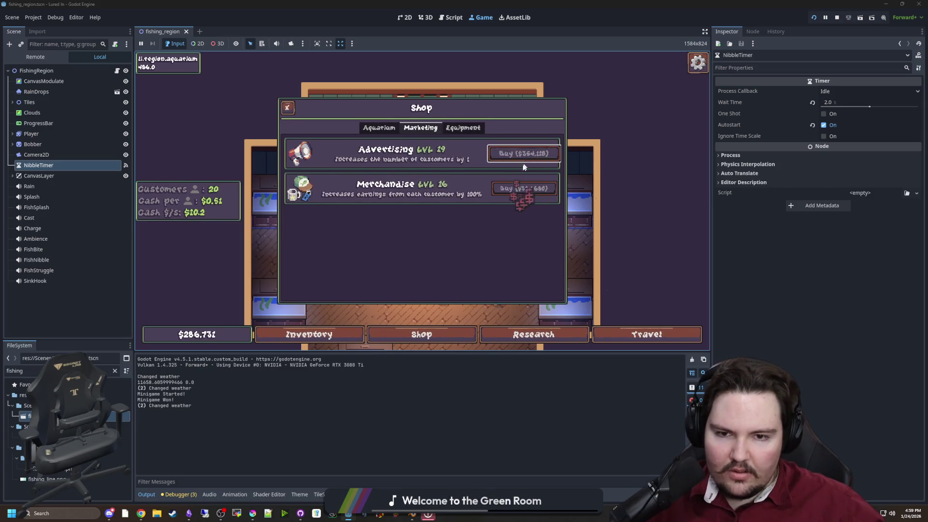
left_click(455, 127)
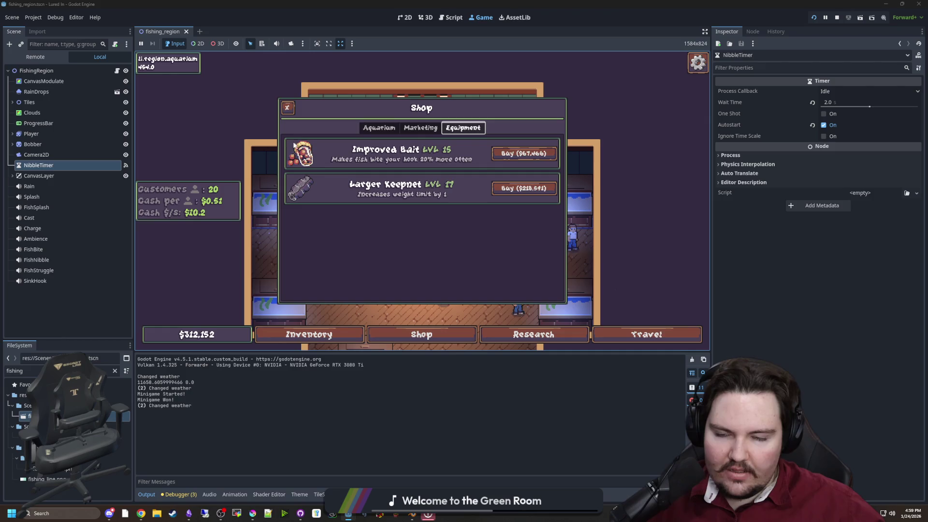
left_click(531, 189)
left_click(525, 152)
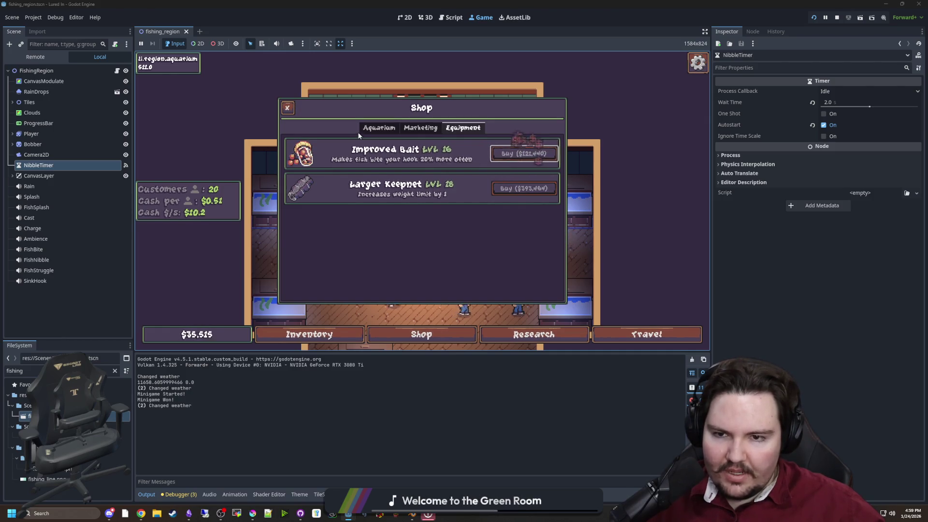
left_click(369, 128)
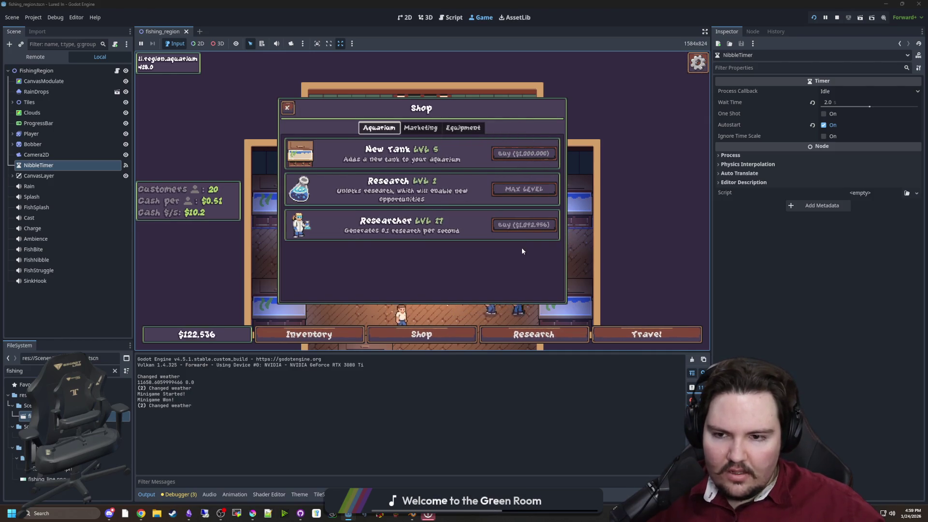
key("Escape")
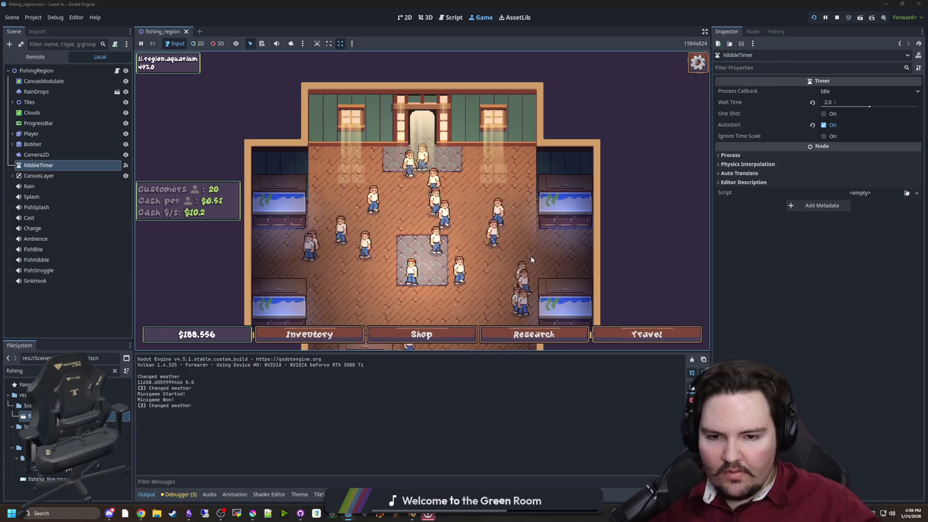
scroll(524, 239, "down", 3)
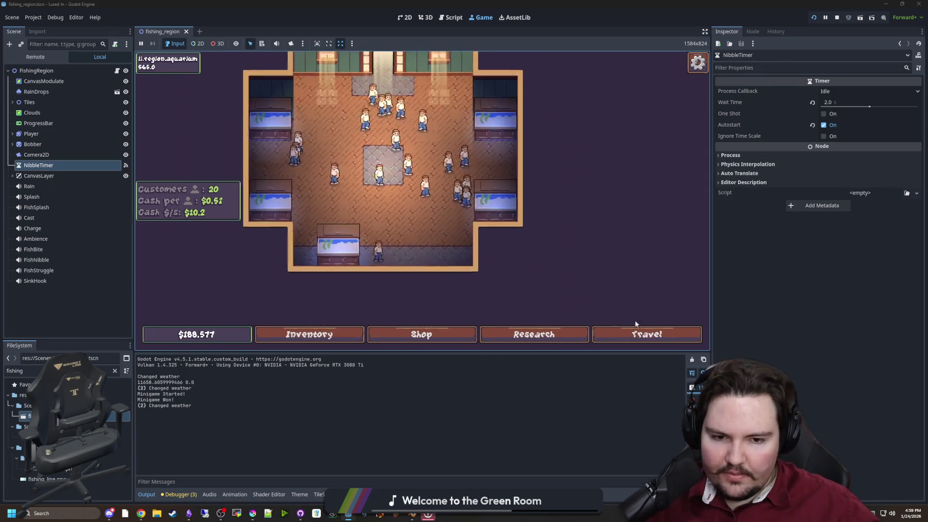
Travel to the Ocean for $10,000, reel in the cast line, and return to the aquarium.
left_click(637, 333)
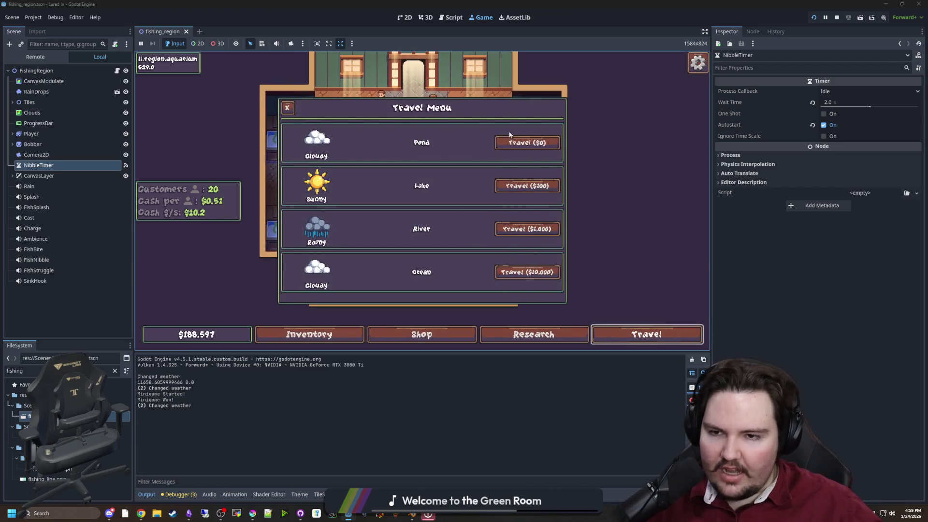
left_click(548, 274)
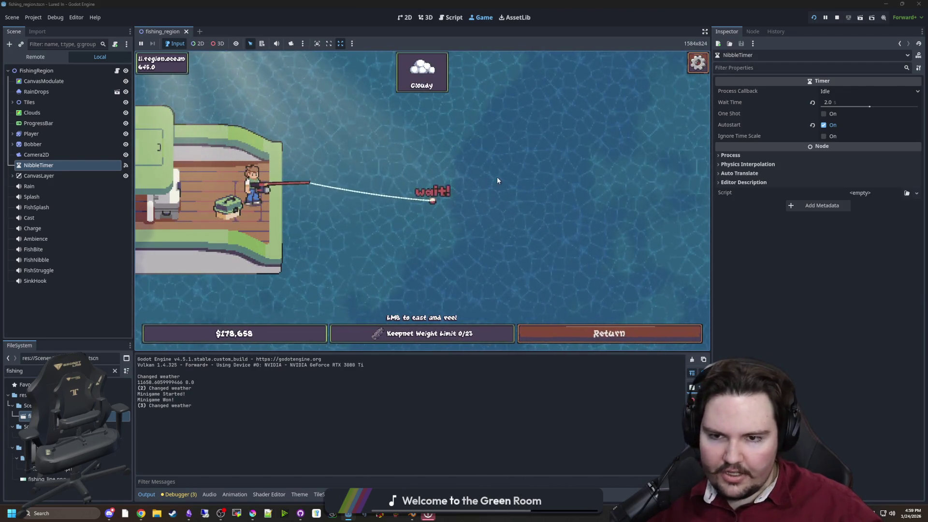
left_click(520, 188)
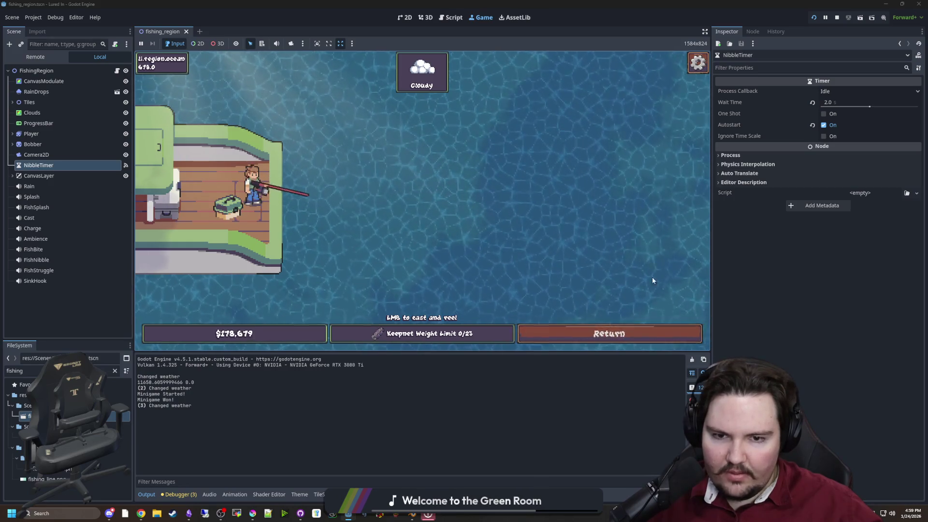
left_click(575, 334)
Travel to the River region and return to the aquarium.
left_click(646, 334)
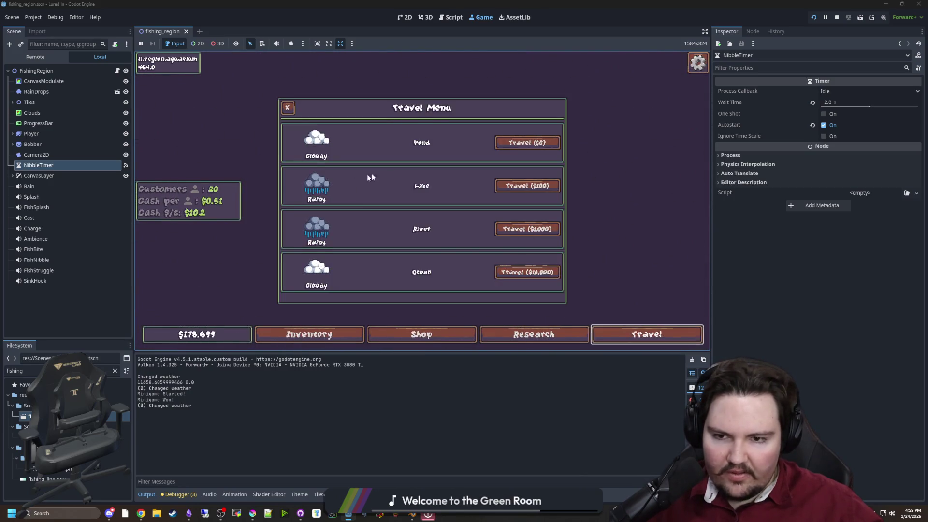
left_click(532, 230)
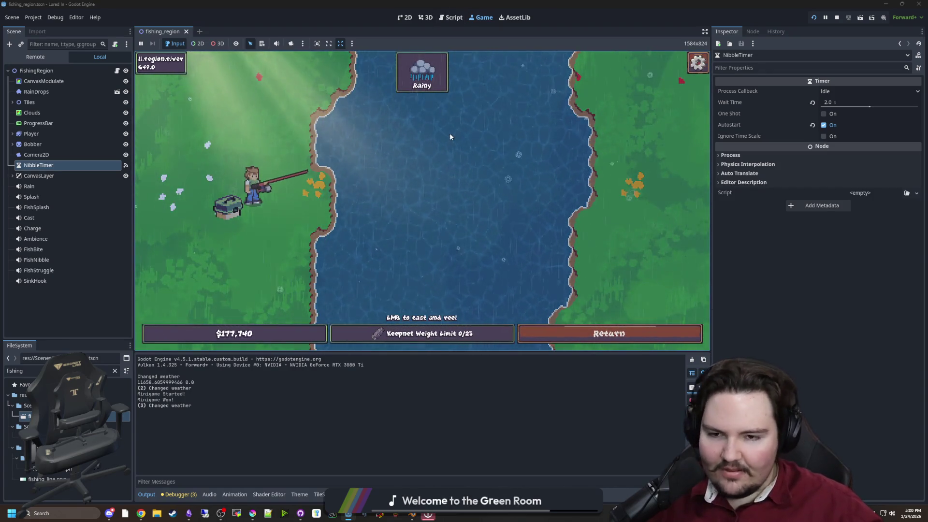
left_click(637, 344)
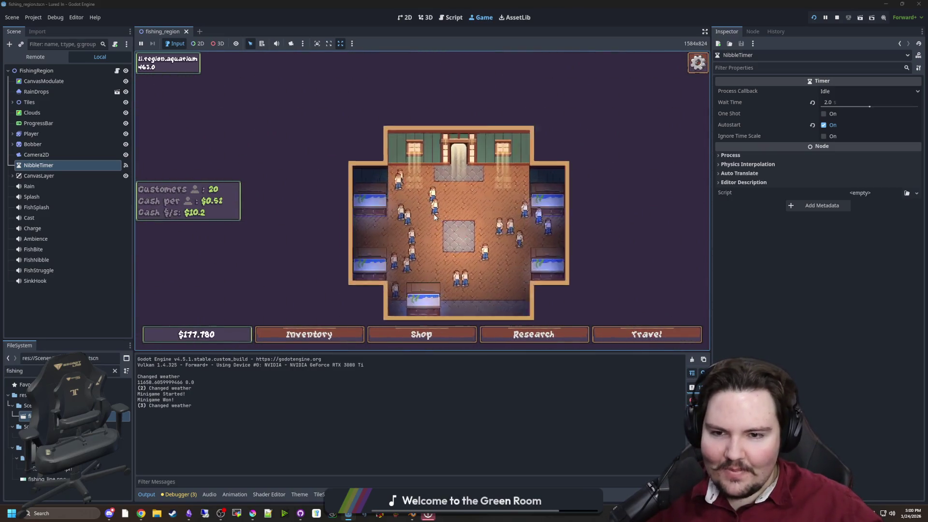
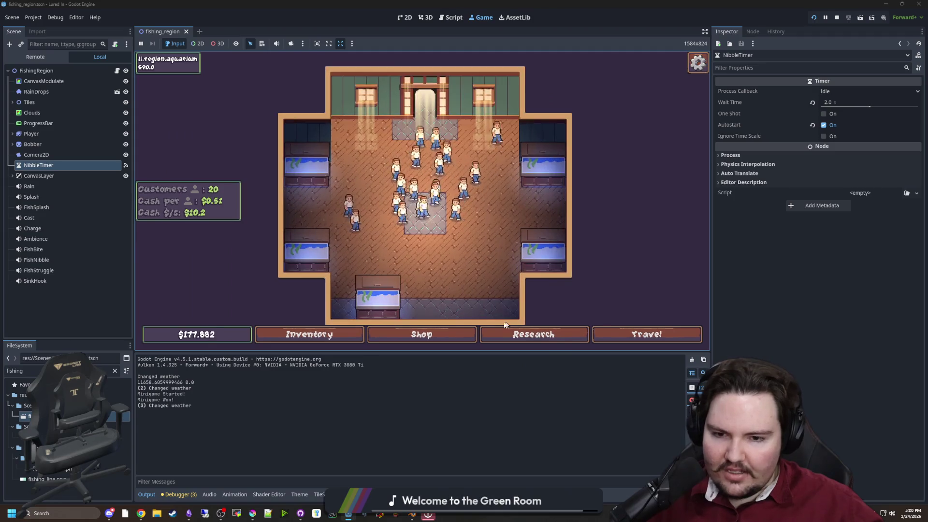
Open and close the shop in the running aquarium game, then open a new Chrome tab over Godot.
left_click(421, 334)
key("Escape")
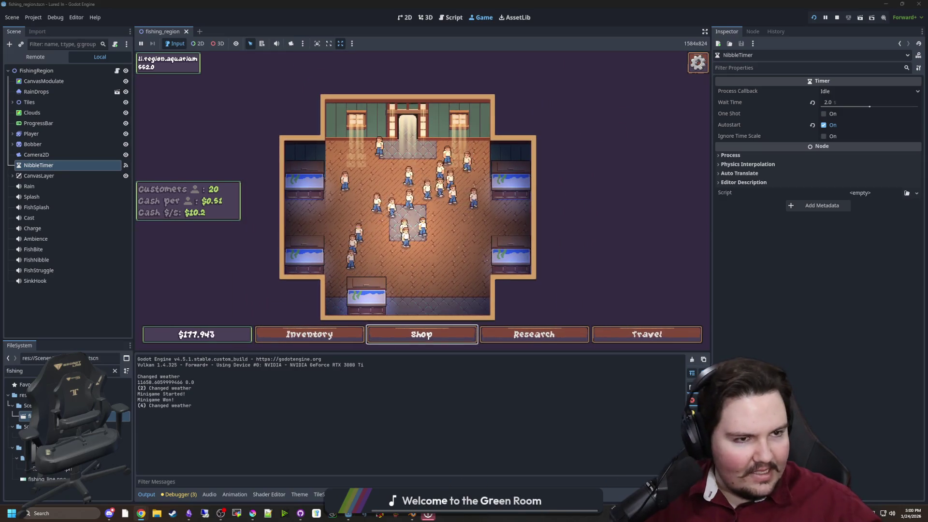
key("super+3")
Load itch.io, maximize the browser, and launch Pizza Pit from the Big Boy Games profile.
type("itch.io")
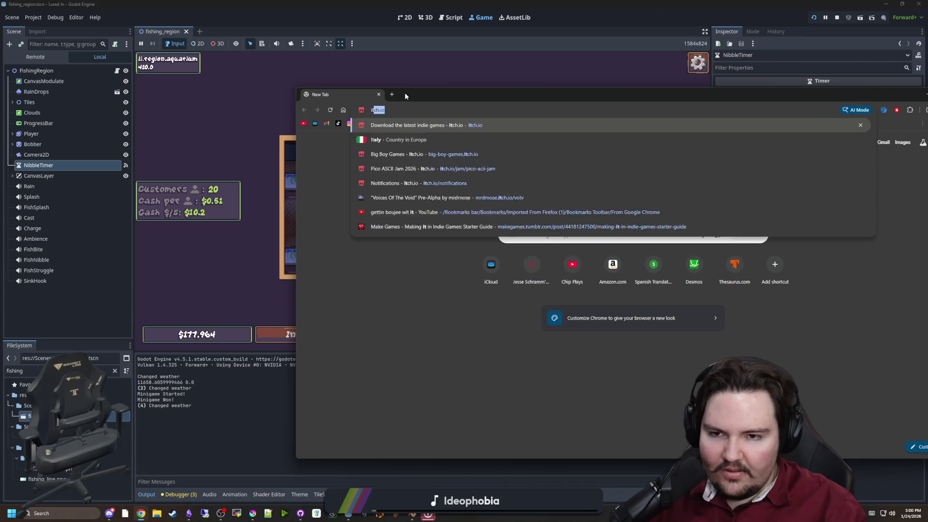
key("Return")
key("super+Up")
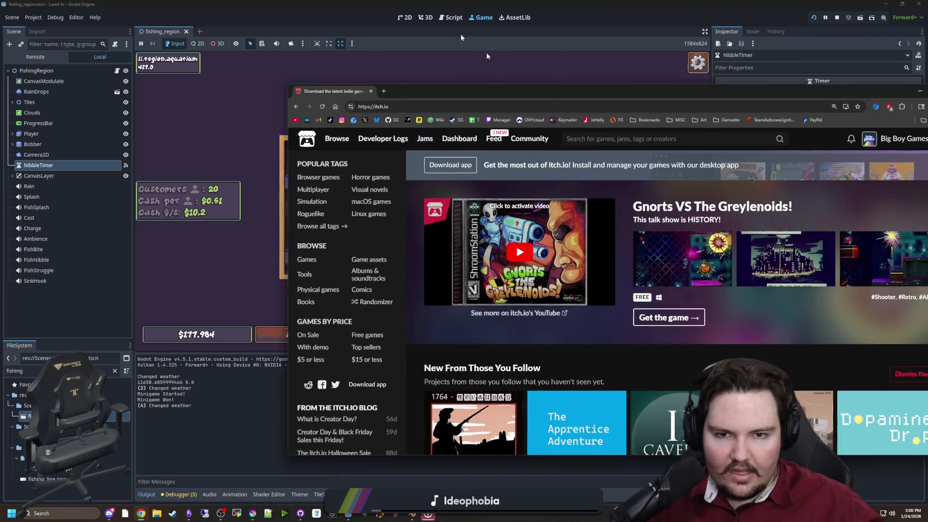
left_click(887, 56)
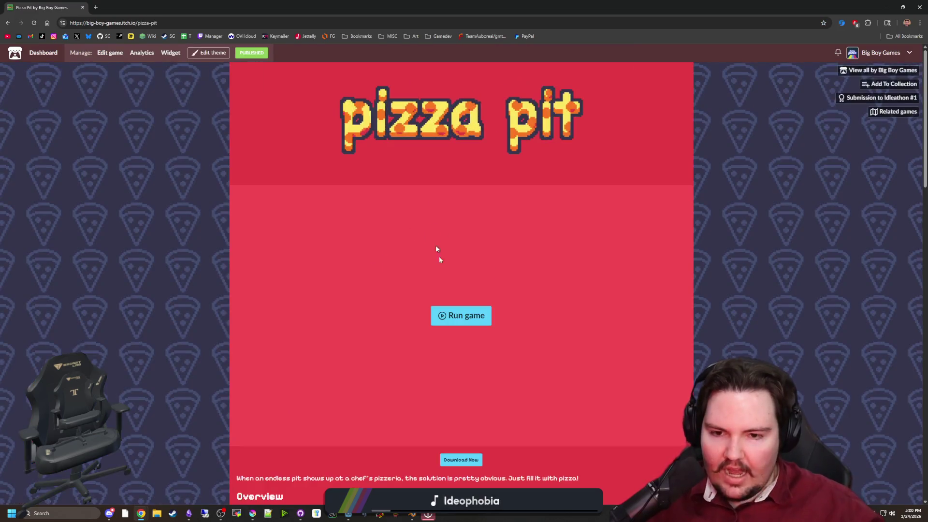
left_click(457, 314)
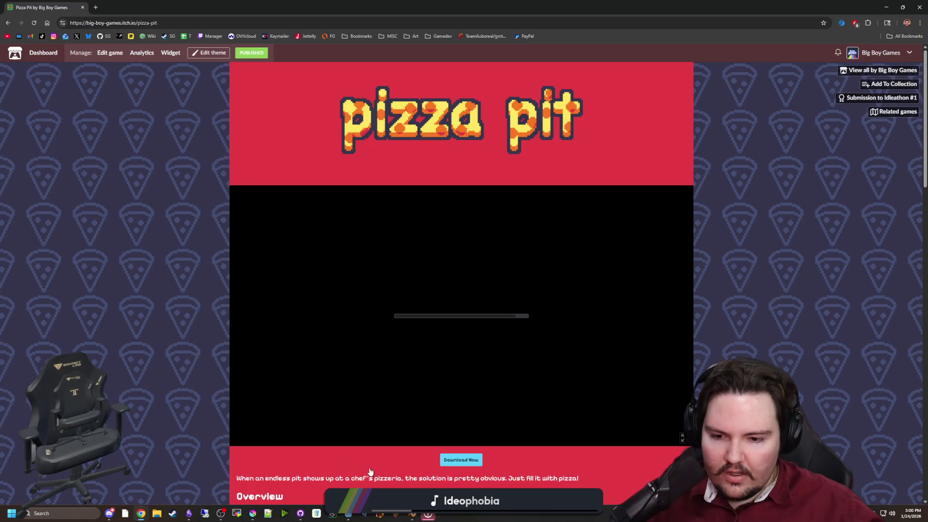
scroll(408, 485, "down", 15)
scroll(373, 431, "up", 15)
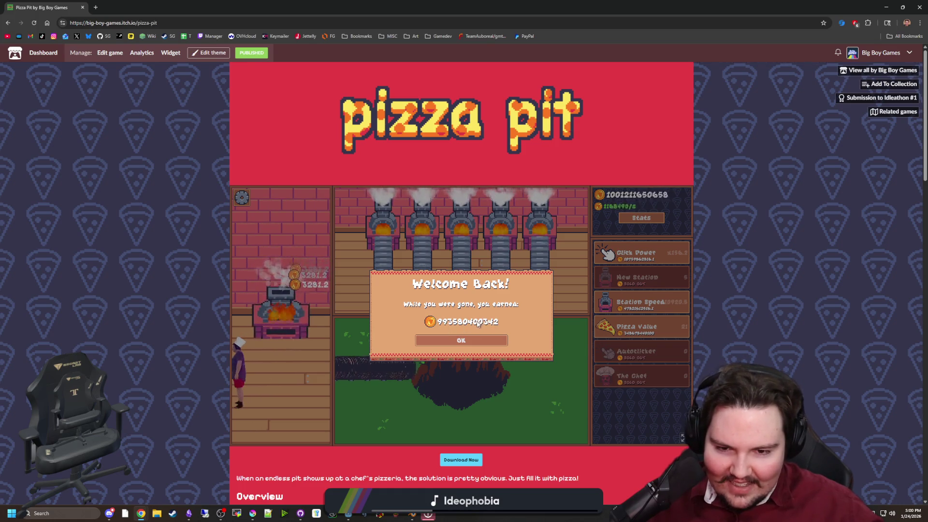
Dismiss the welcome-back earnings and buy Pizza Value, Station Speed and five Click Power upgrades.
left_click(452, 340)
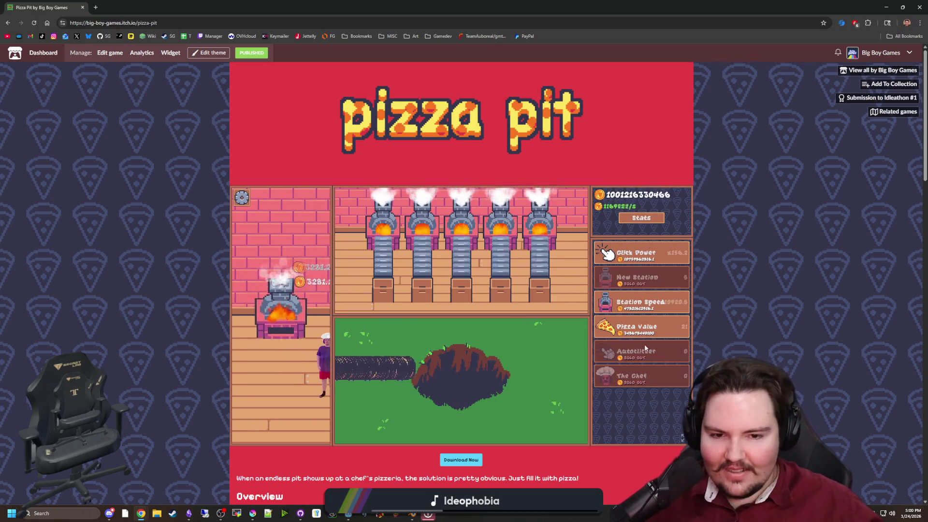
left_click(644, 334)
left_click(639, 303)
left_click(634, 256)
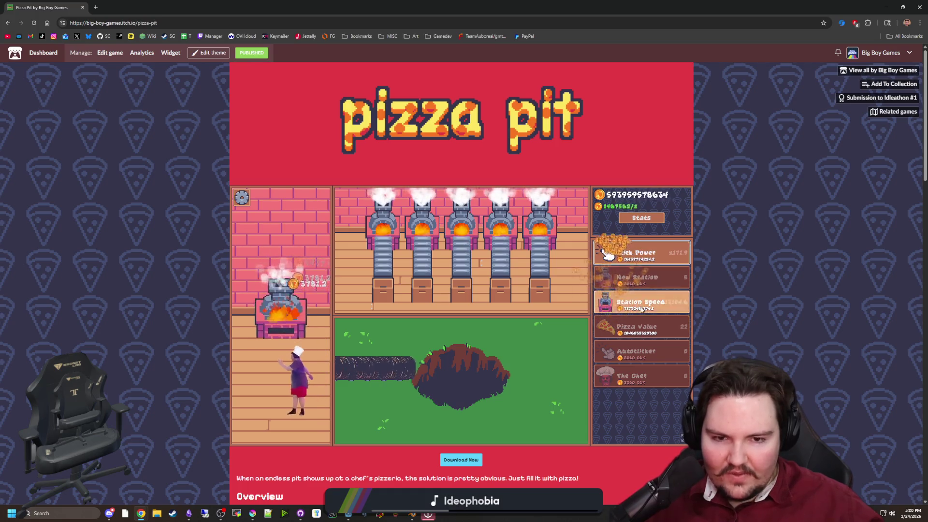
left_click(637, 257)
left_click(637, 258)
left_click(636, 256)
left_click(637, 251)
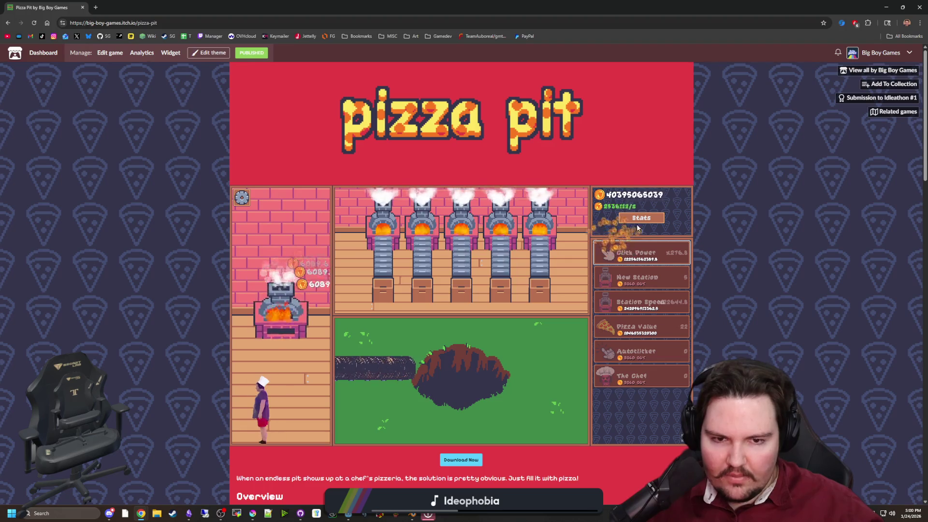
Check the total pizzas baked stats and the sound options, closing each popup.
left_click(638, 218)
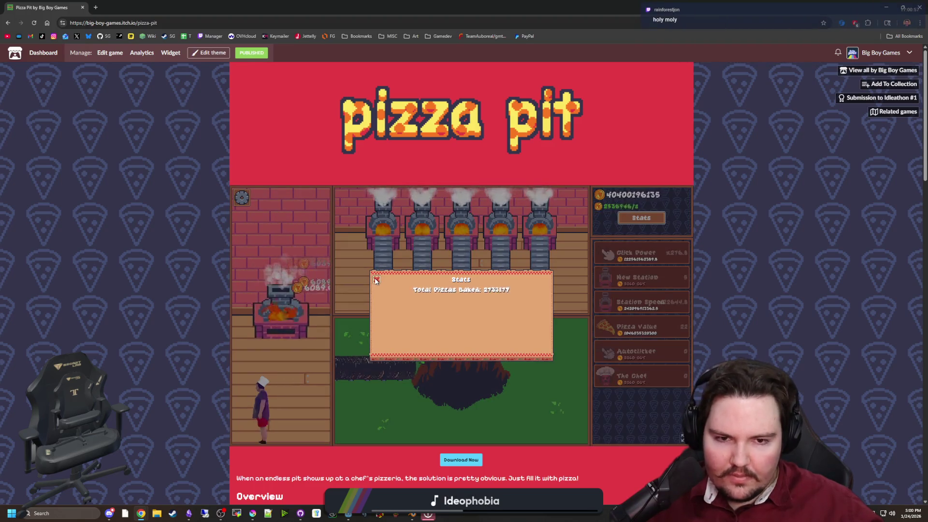
left_click(376, 280)
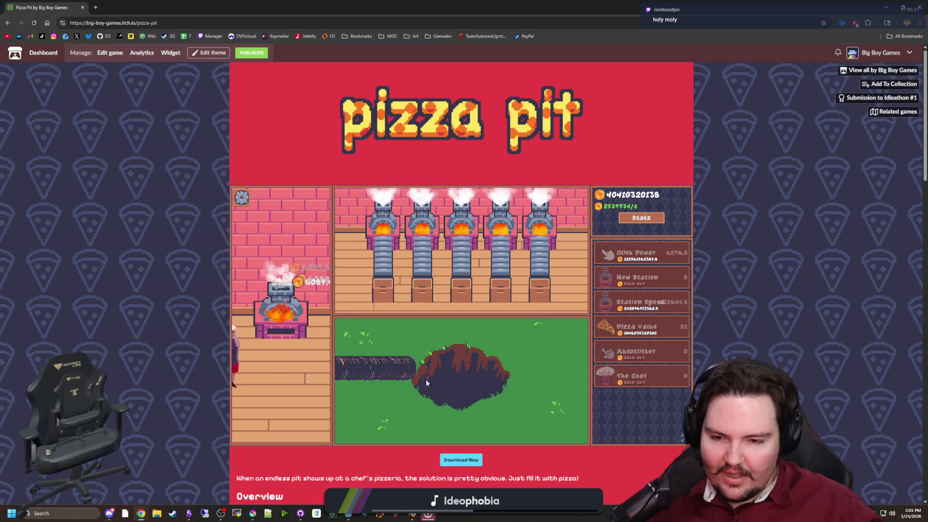
scroll(367, 255, "down", 1)
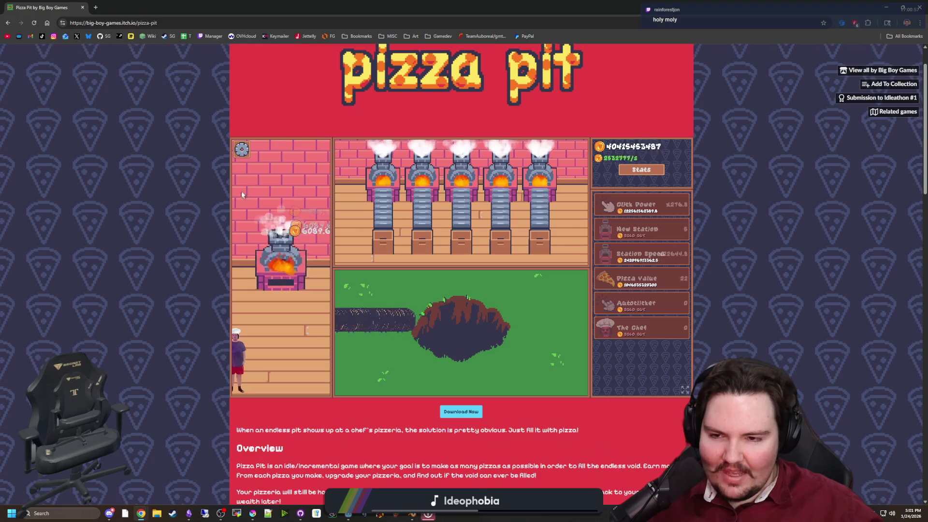
left_click(242, 149)
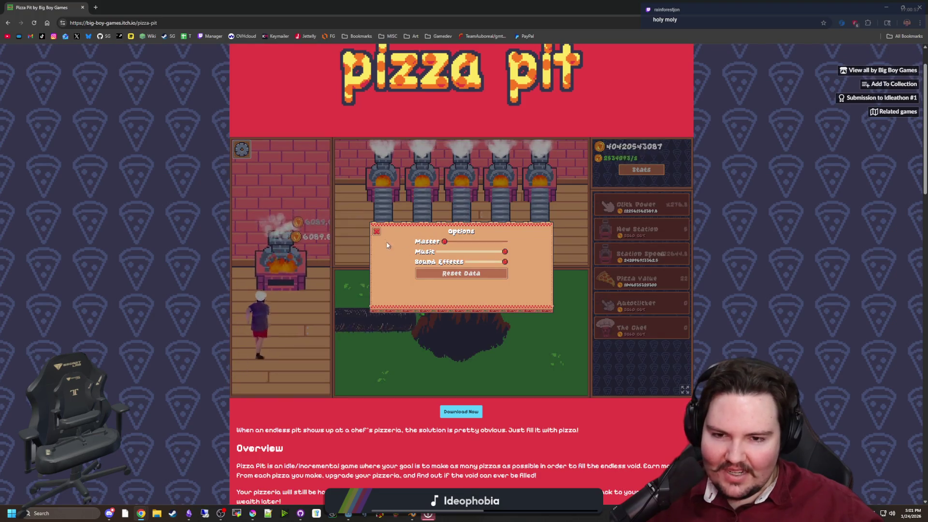
left_click(413, 325)
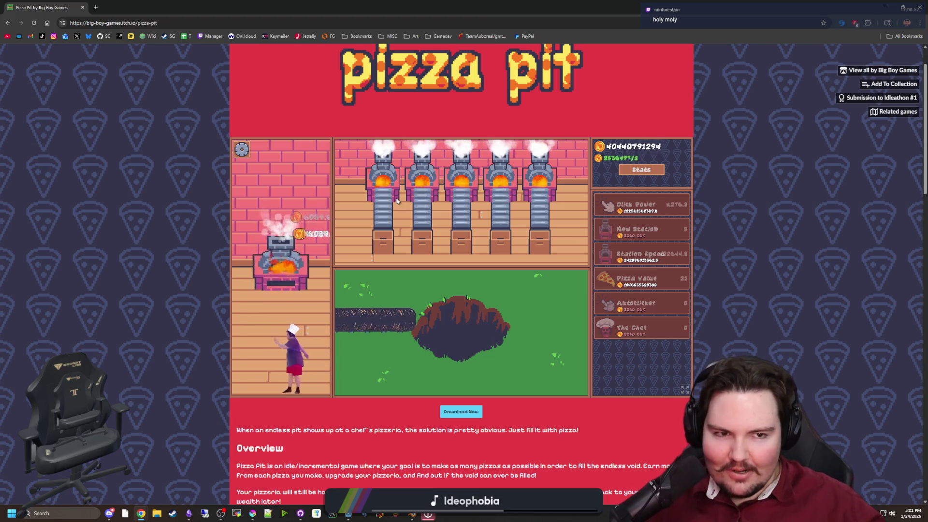
Scroll the Pizza Pit page and shrink the browser back into a smaller window.
scroll(653, 427, "down", 4)
scroll(654, 426, "down", 5)
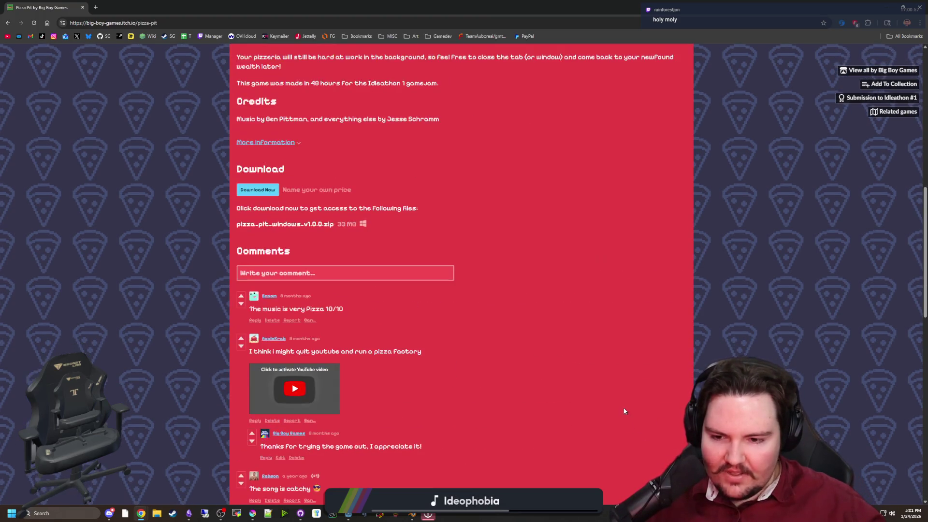
scroll(610, 383, "up", 10)
left_click_drag(114, 7, 303, 362)
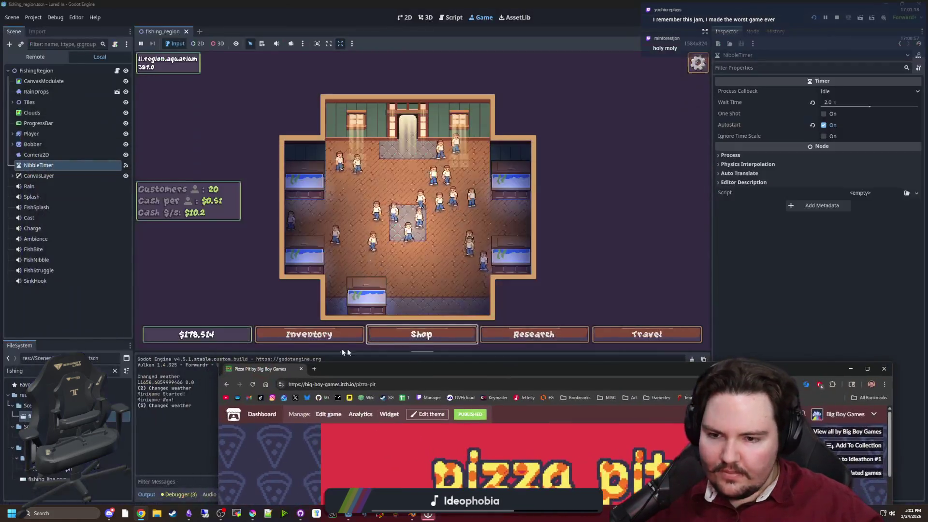
Bring Godot's running aquarium game to the front and zoom its view in and out, then open a new browser tab.
left_click(302, 361)
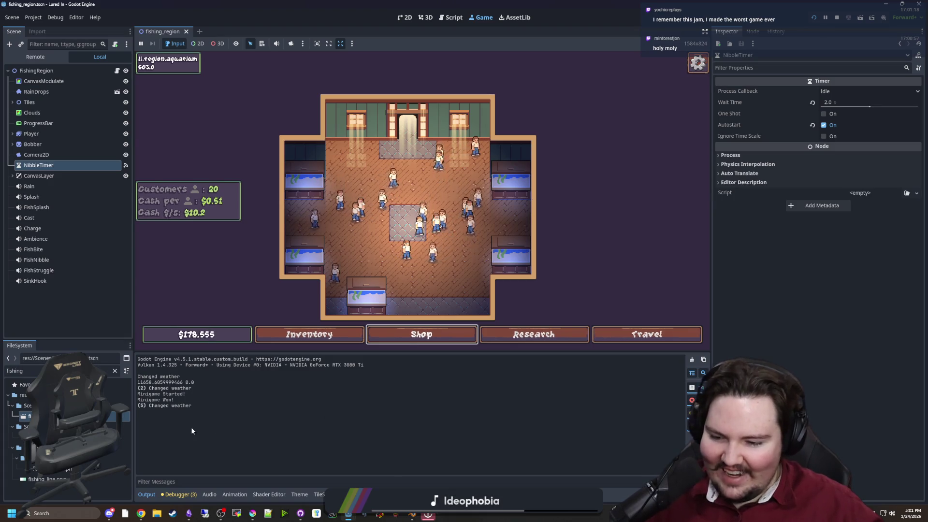
scroll(422, 113, "up", 3)
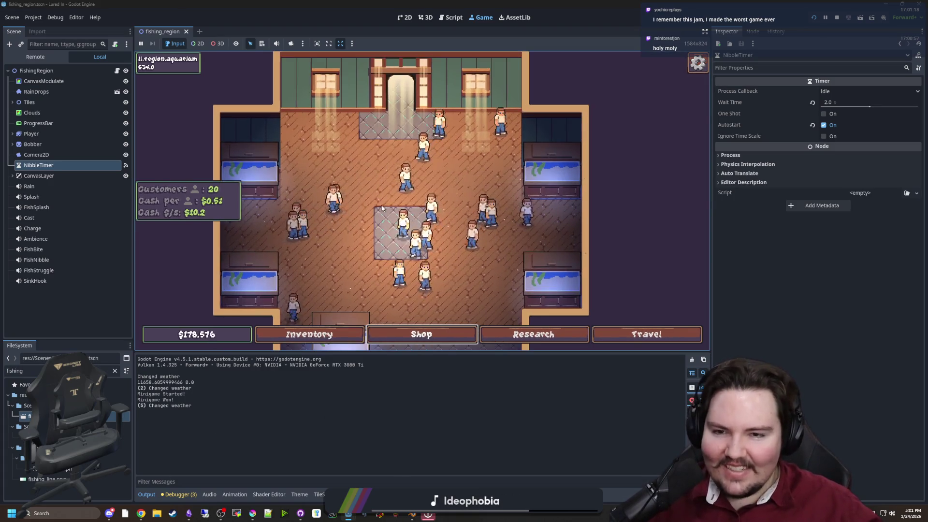
scroll(424, 104, "up", 3)
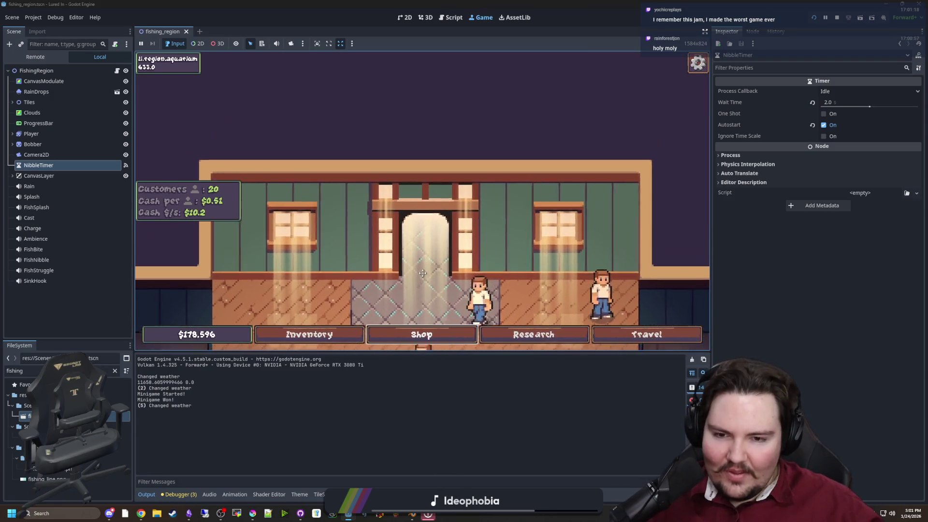
scroll(426, 96, "down", 5)
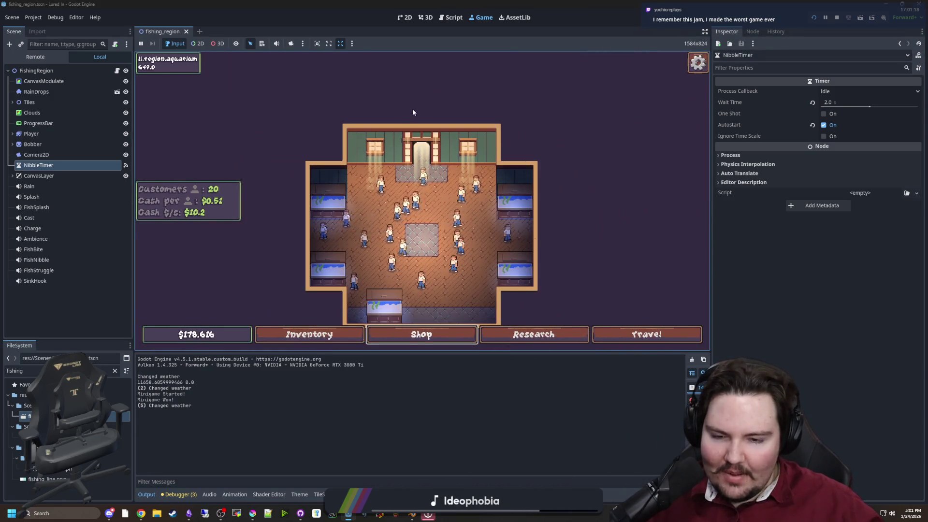
scroll(411, 208, "up", 2)
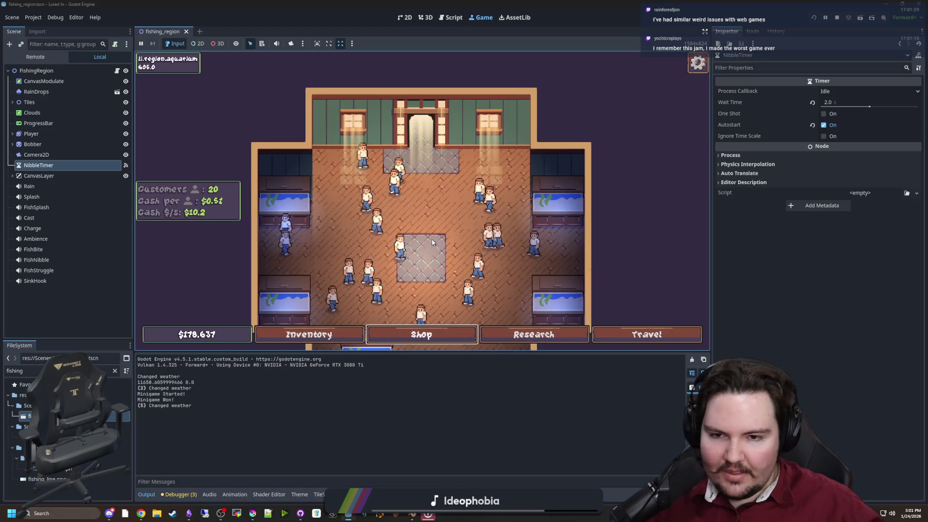
scroll(431, 237, "up", 2)
scroll(431, 238, "down", 3)
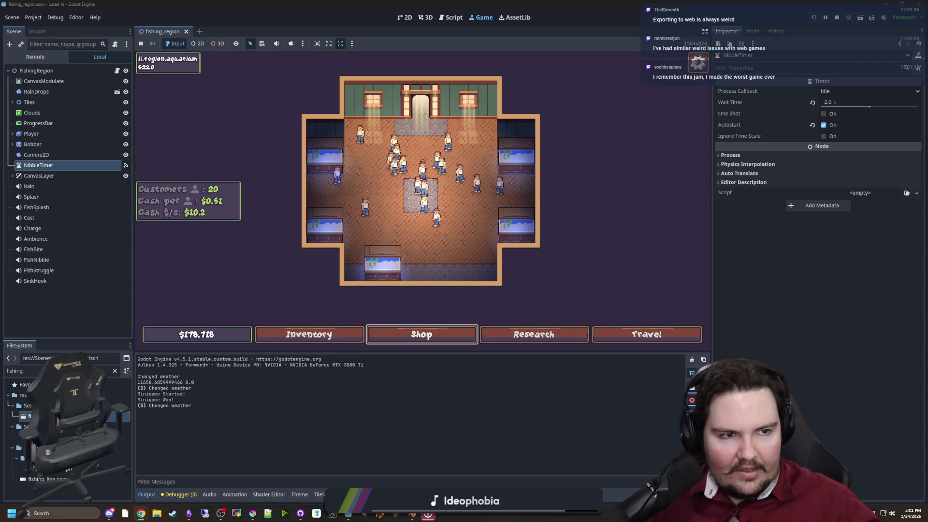
left_click(141, 513)
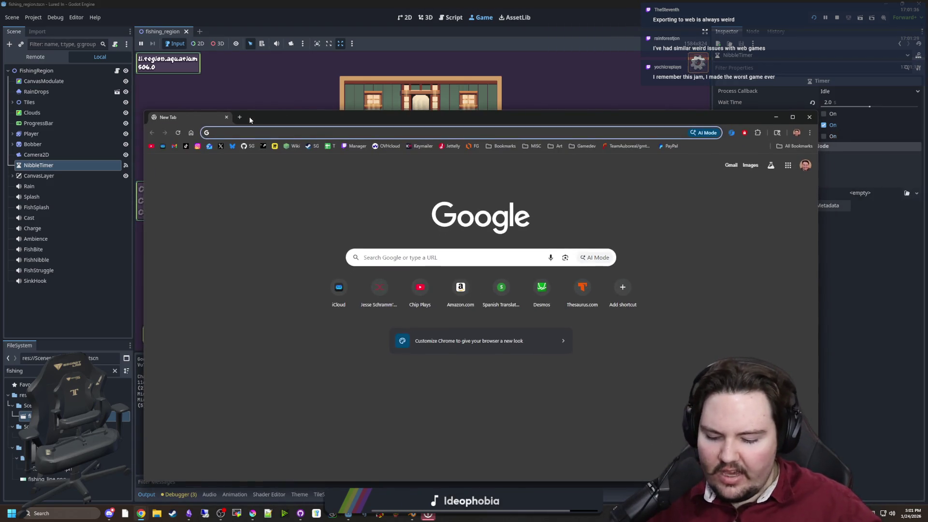
Search the web for down2jam and browse the Down2Jam site.
type("down2jam")
key("Return")
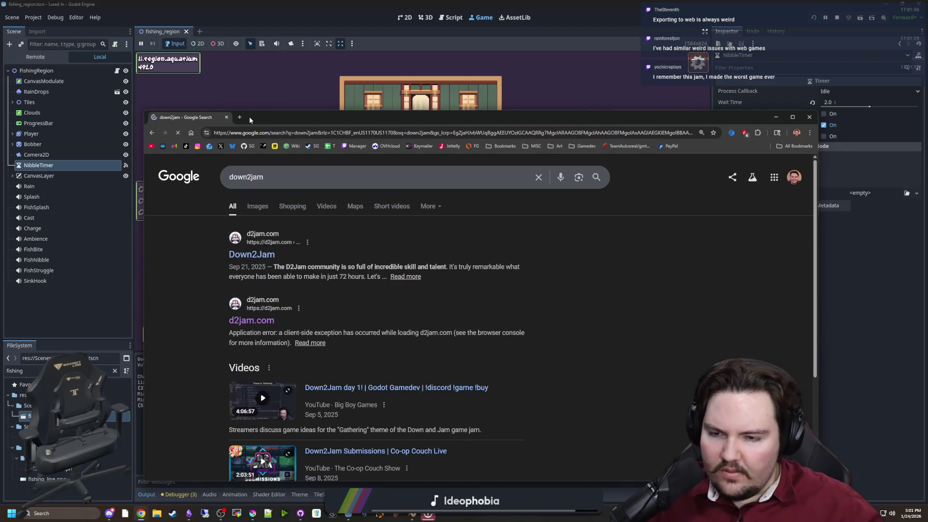
left_click(261, 233)
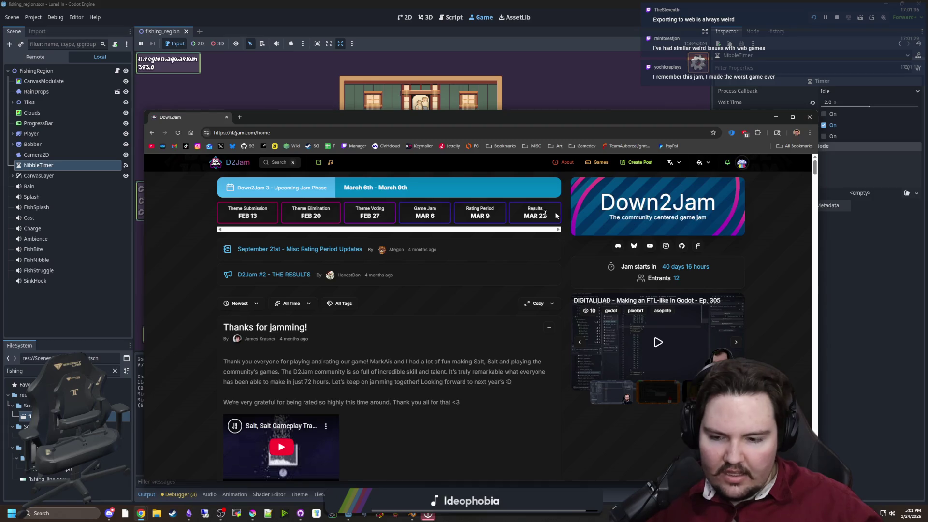
scroll(419, 296, "down", 4)
scroll(433, 275, "down", 2)
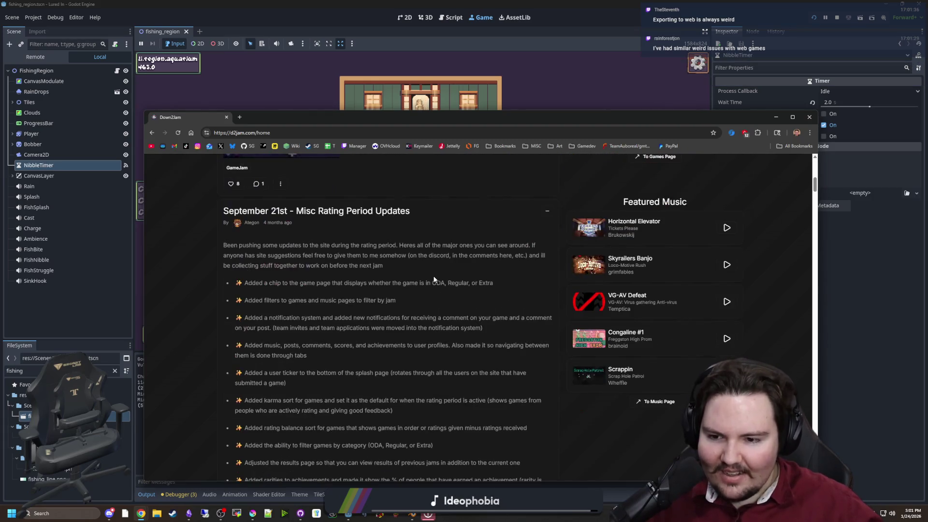
scroll(450, 276, "up", 7)
scroll(519, 280, "down", 3)
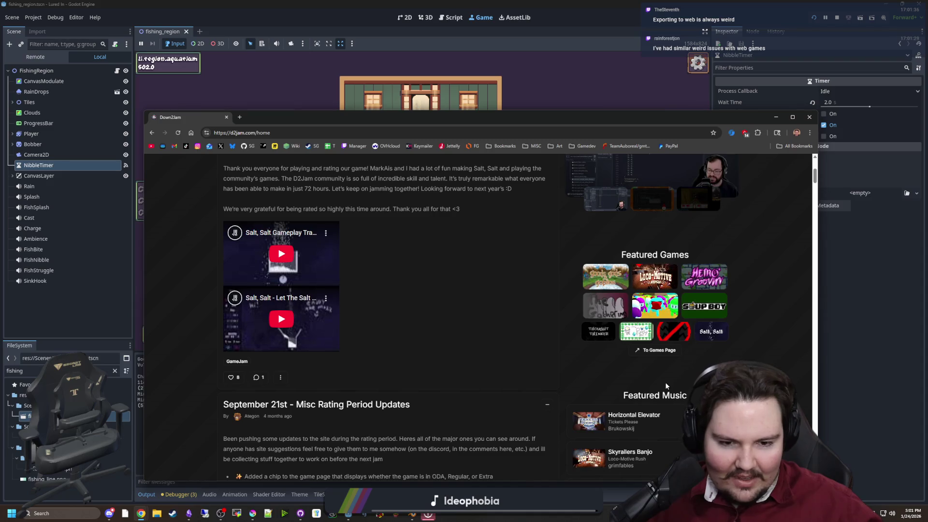
scroll(666, 386, "up", 3)
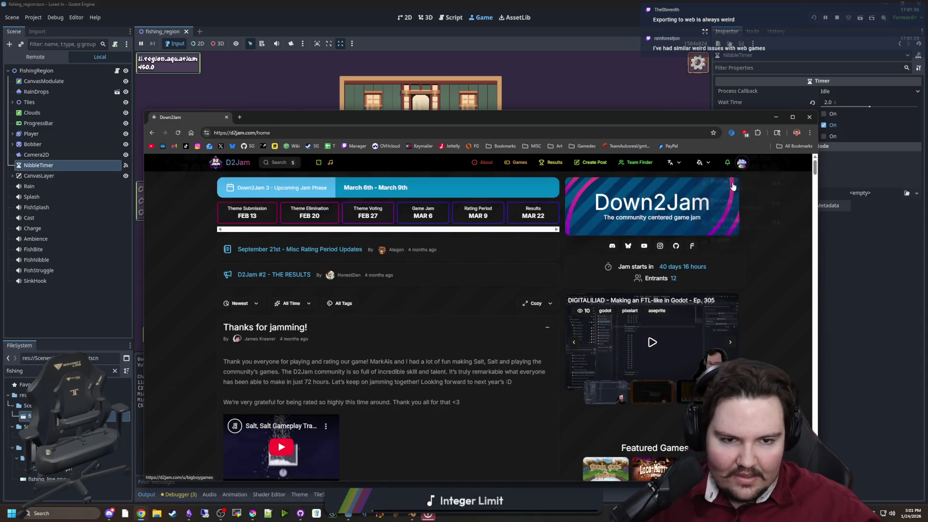
Read the Coal Keeper page from the BigBoyGames profile, then switch to its itch.io tab.
left_click(732, 187)
scroll(338, 358, "down", 1)
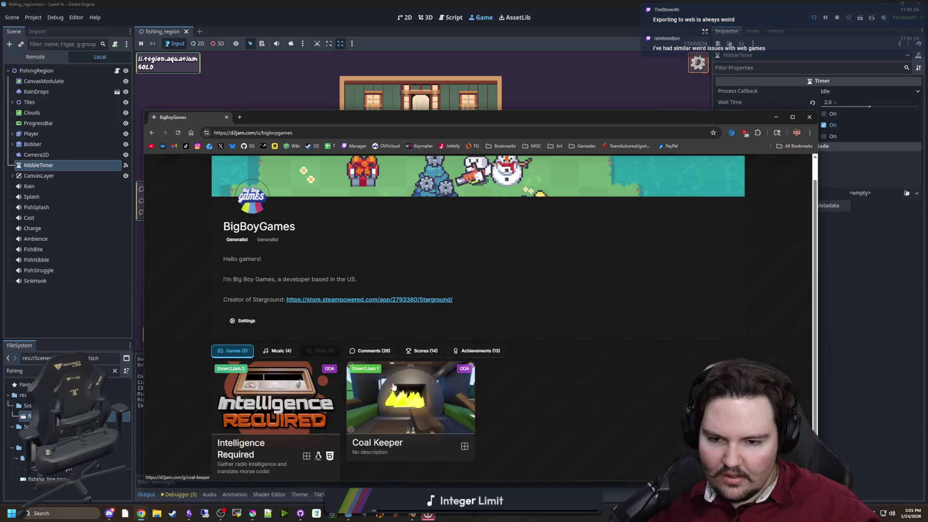
left_click(392, 385)
scroll(413, 334, "down", 4)
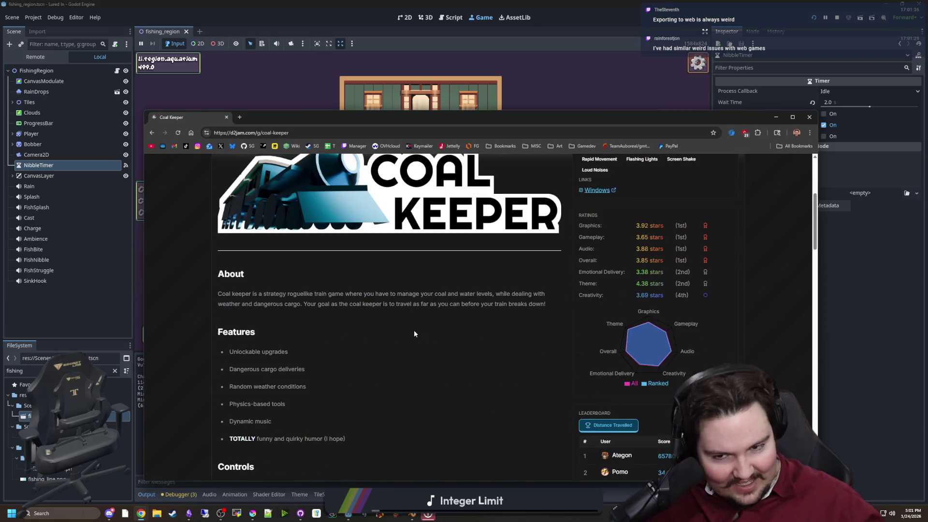
scroll(414, 331, "down", 7)
scroll(422, 289, "up", 10)
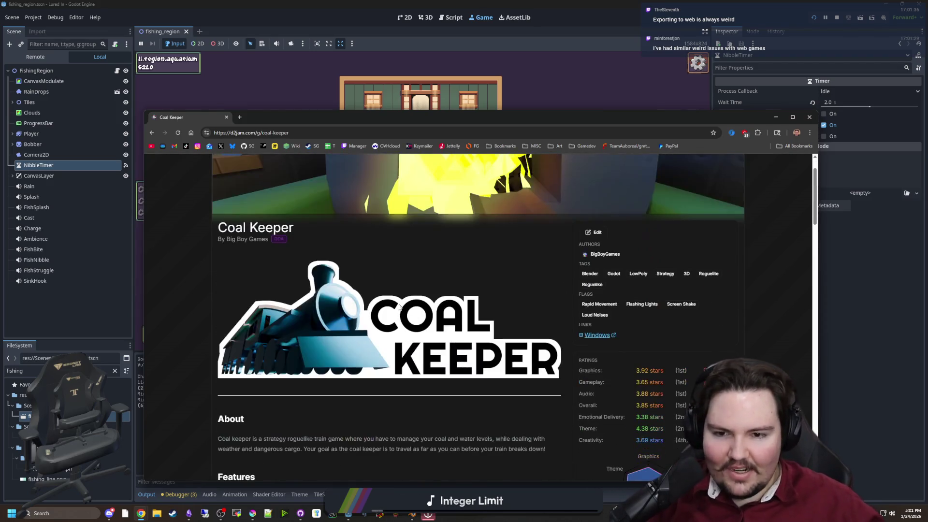
scroll(405, 313, "down", 1)
scroll(412, 331, "down", 12)
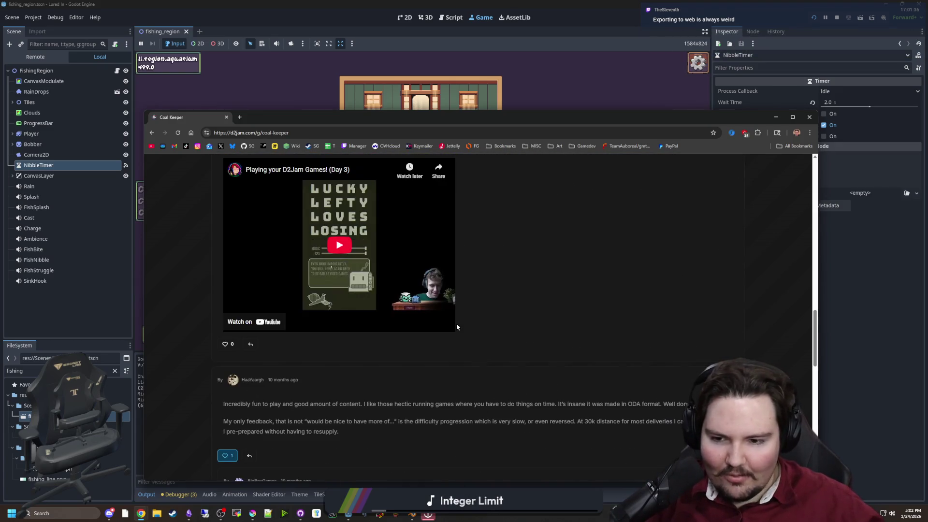
scroll(373, 274, "down", 5)
scroll(414, 327, "up", 20)
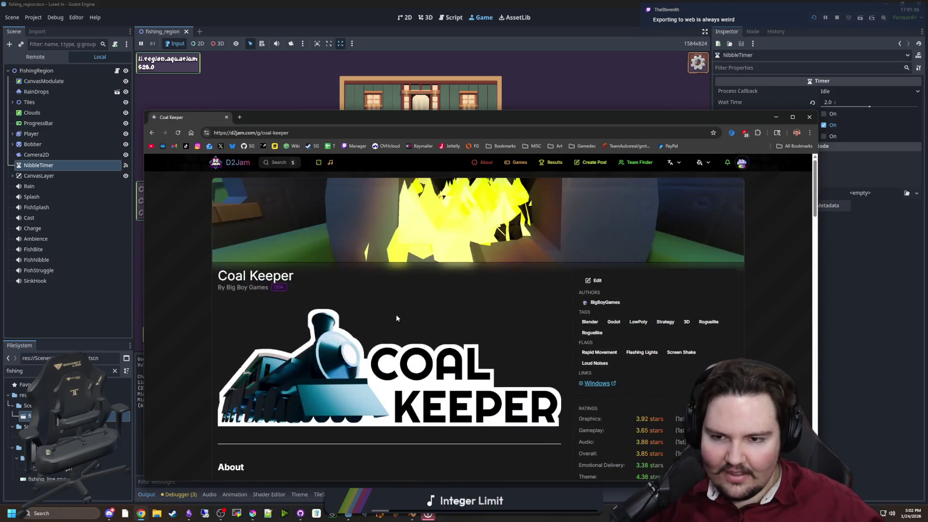
scroll(263, 303, "down", 3)
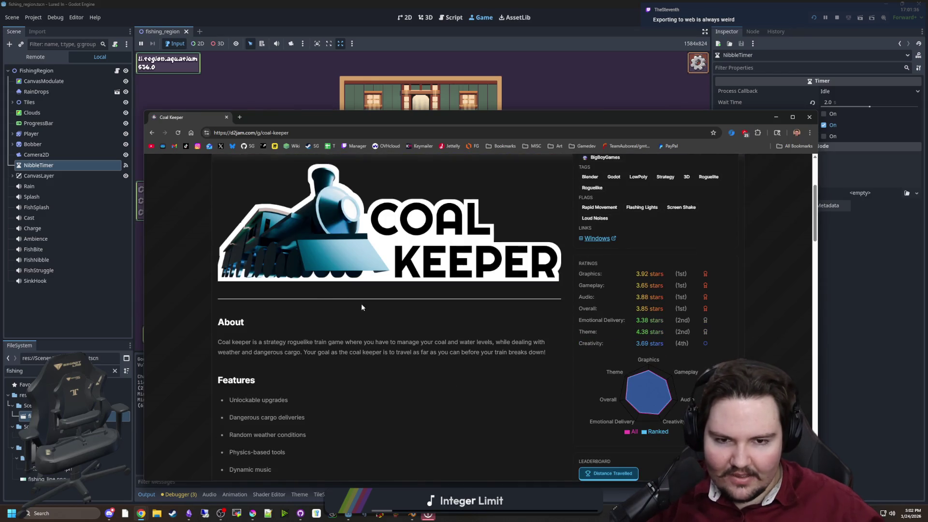
left_click(285, 121)
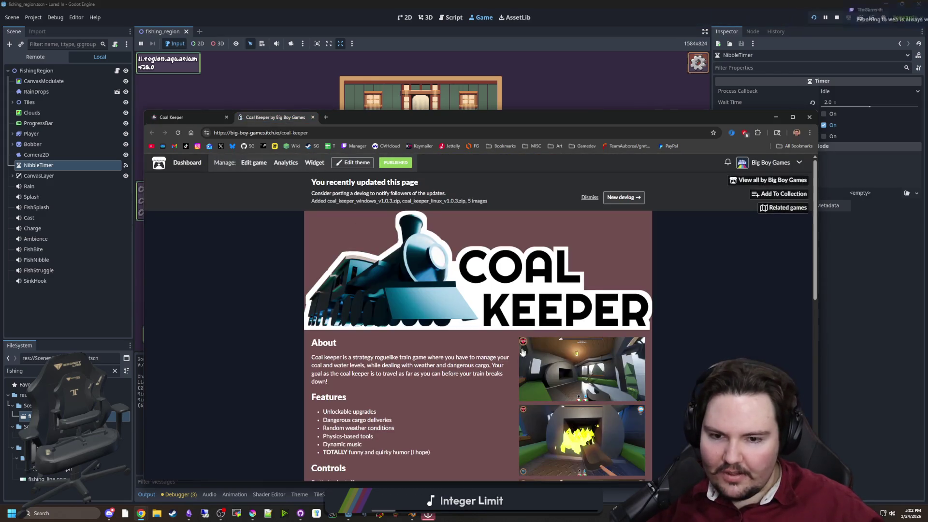
left_click(580, 382)
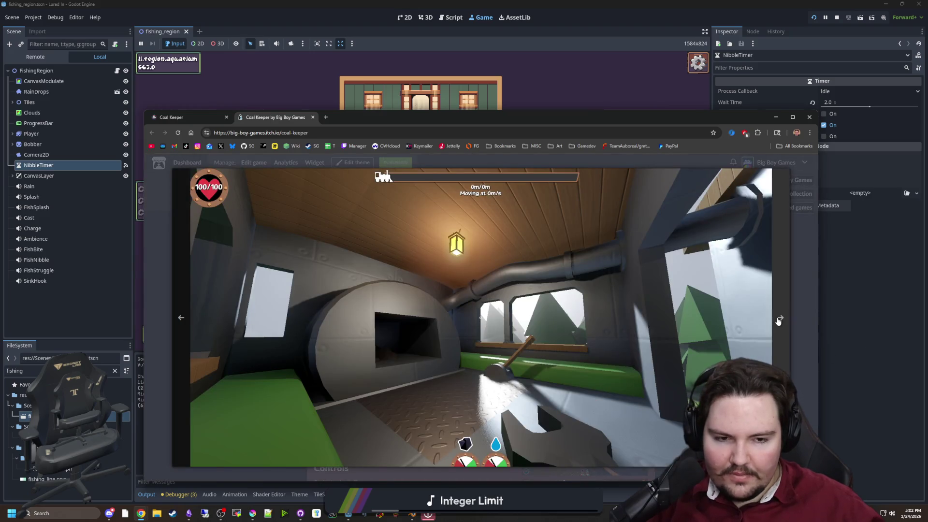
left_click(778, 321)
key("Escape")
scroll(561, 285, "down", 3)
scroll(561, 285, "down", 3)
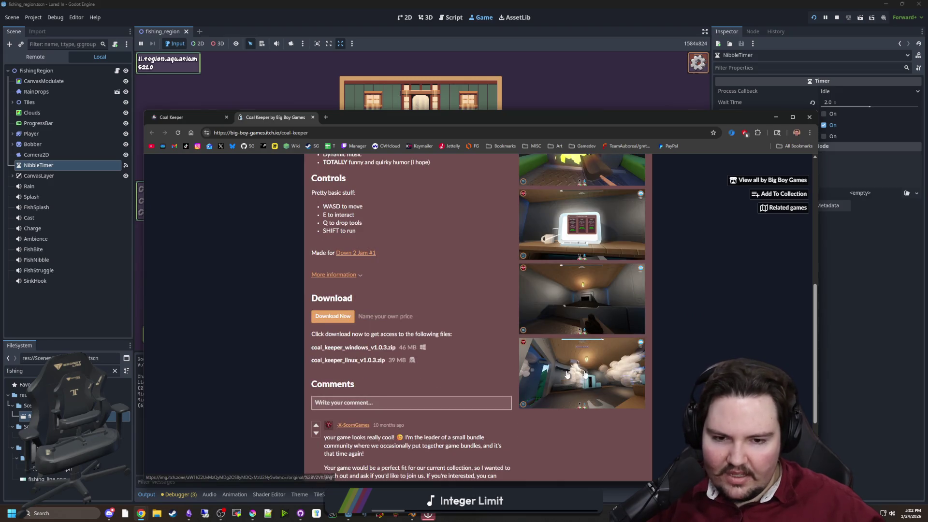
left_click(530, 372)
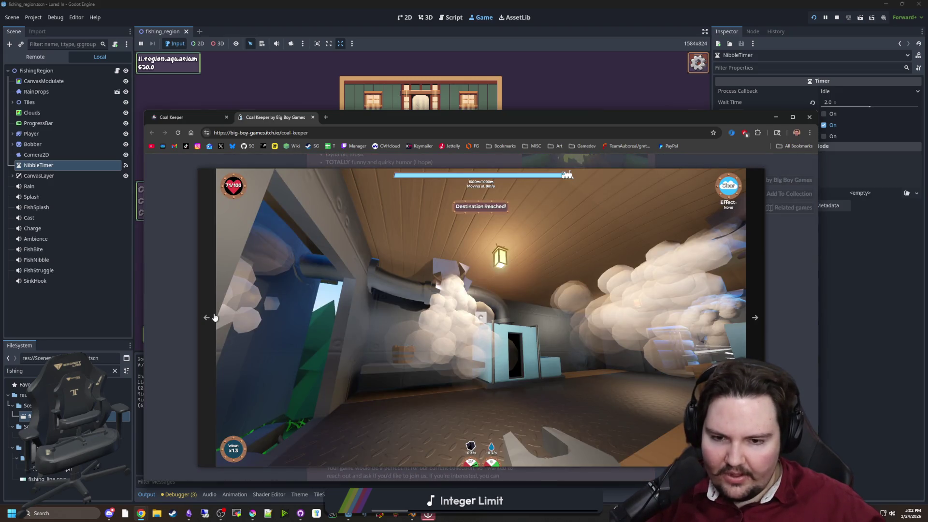
left_click(215, 317)
left_click(215, 317)
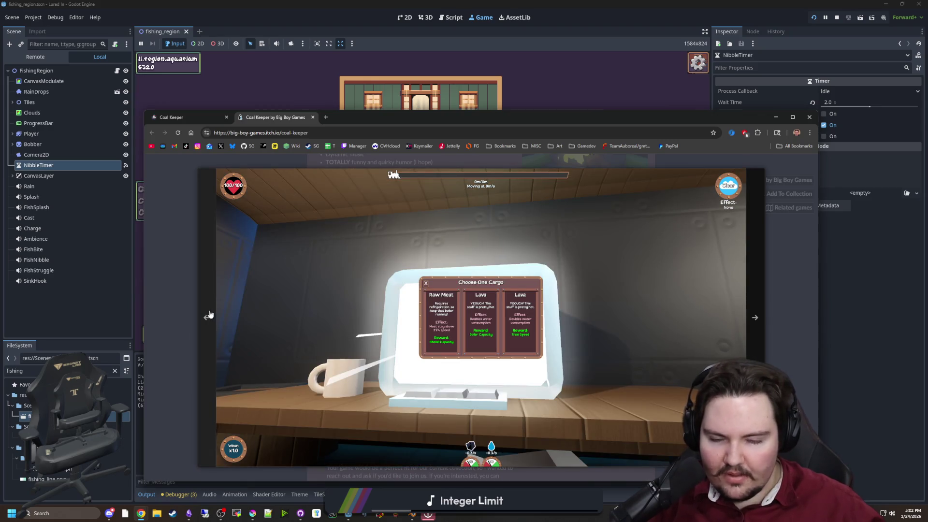
left_click(209, 315)
left_click(209, 315)
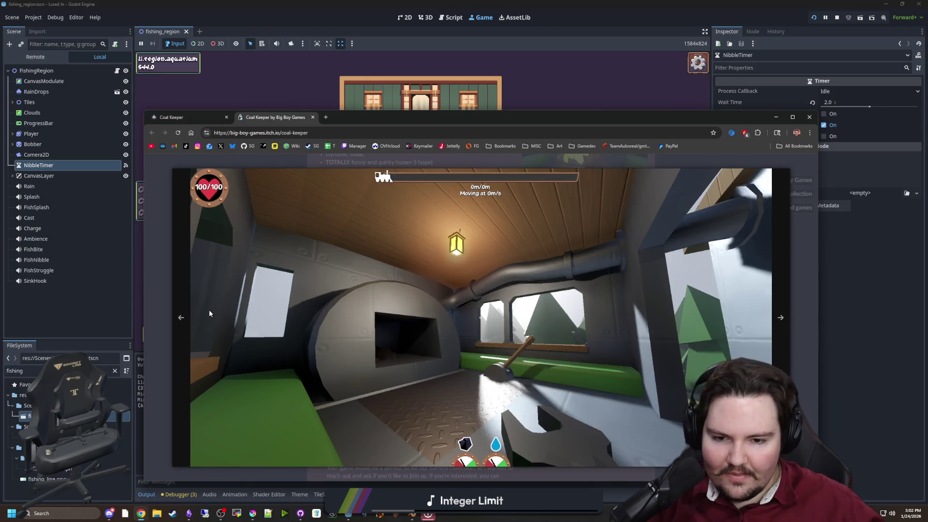
key("Right")
left_click(209, 314)
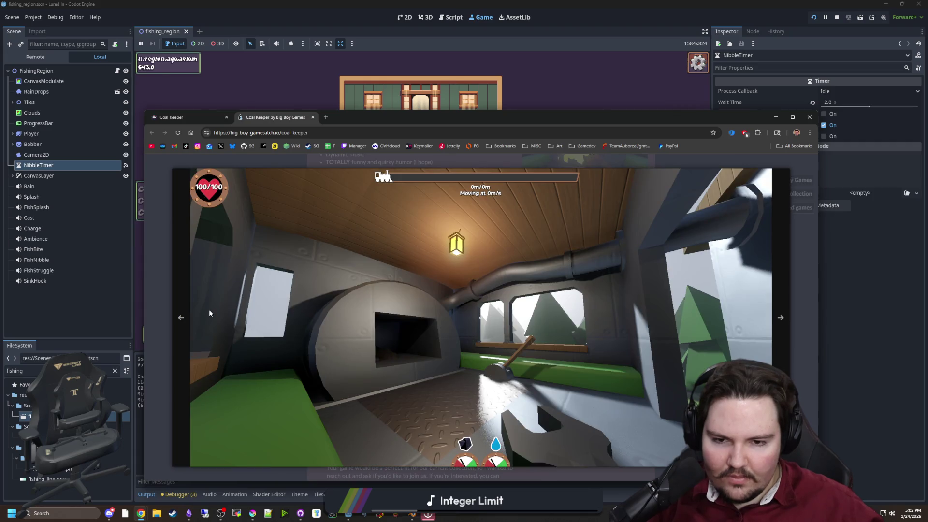
left_click(811, 200)
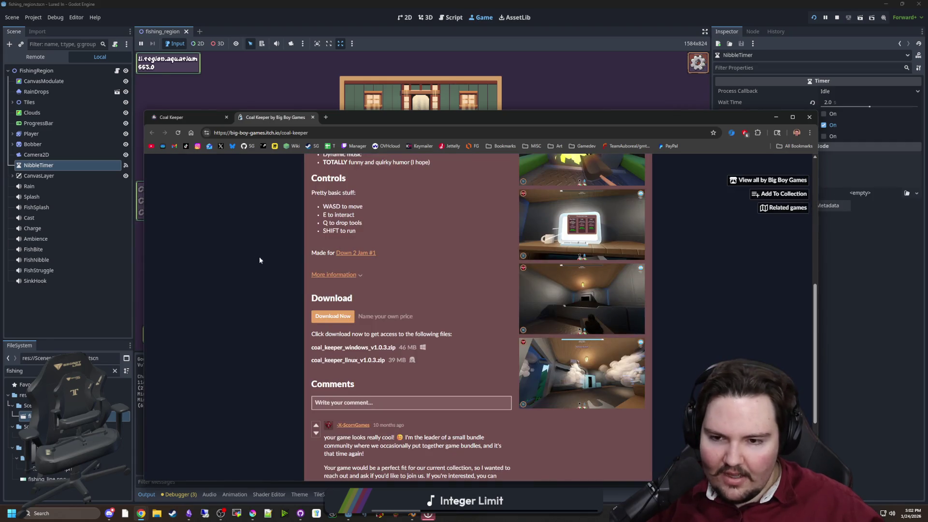
scroll(256, 257, "down", 2)
scroll(279, 293, "up", 10)
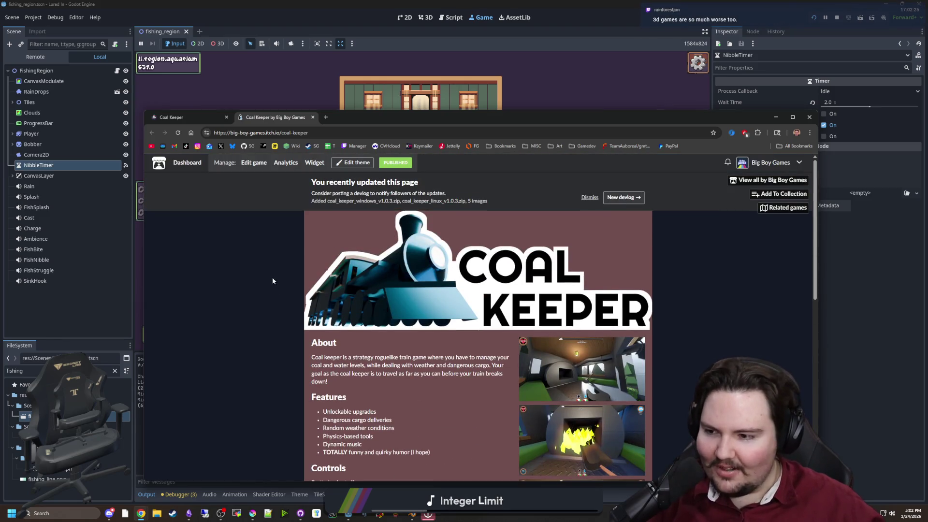
scroll(410, 299, "down", 4)
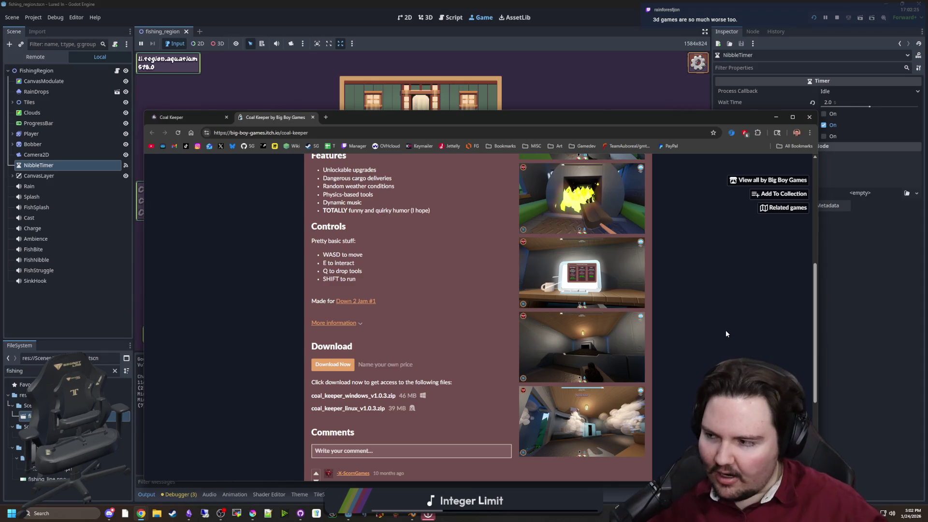
scroll(266, 248, "down", 3)
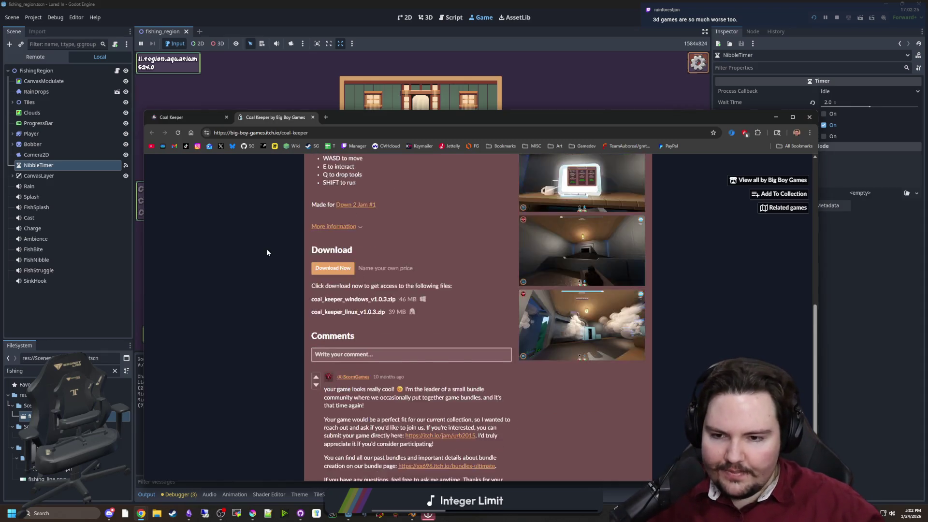
scroll(546, 327, "up", 10)
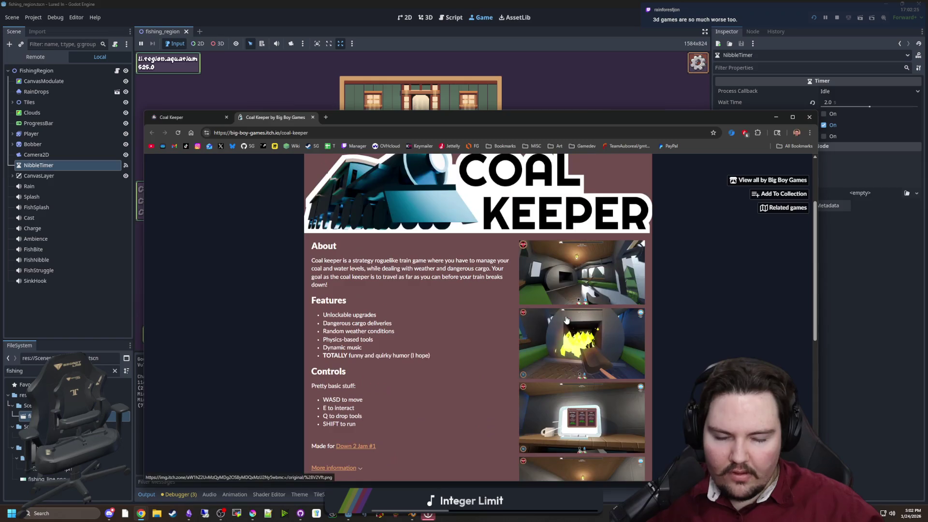
Close the itch.io Coal Keeper tab, scroll the D2Jam page, then move aside and close the browser.
left_click(312, 117)
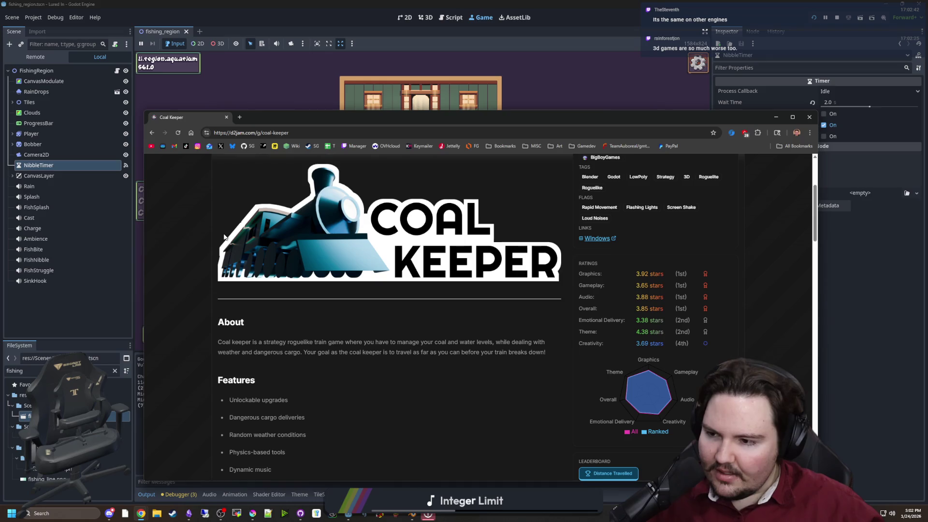
scroll(421, 297, "down", 15)
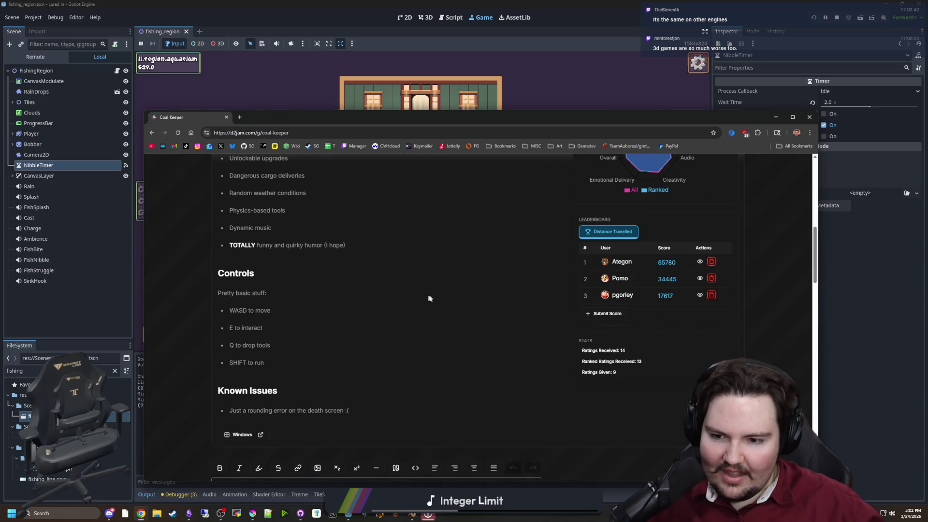
scroll(371, 358, "down", 5)
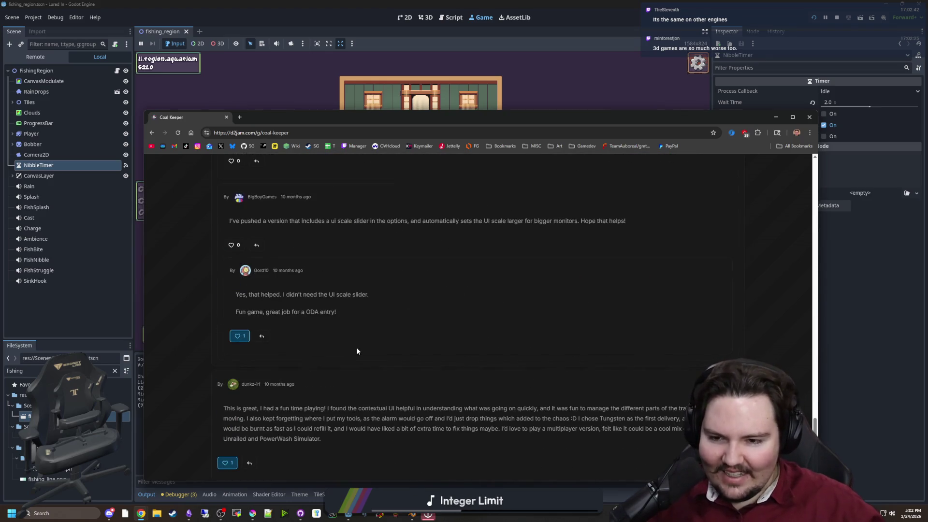
scroll(368, 348, "up", 20)
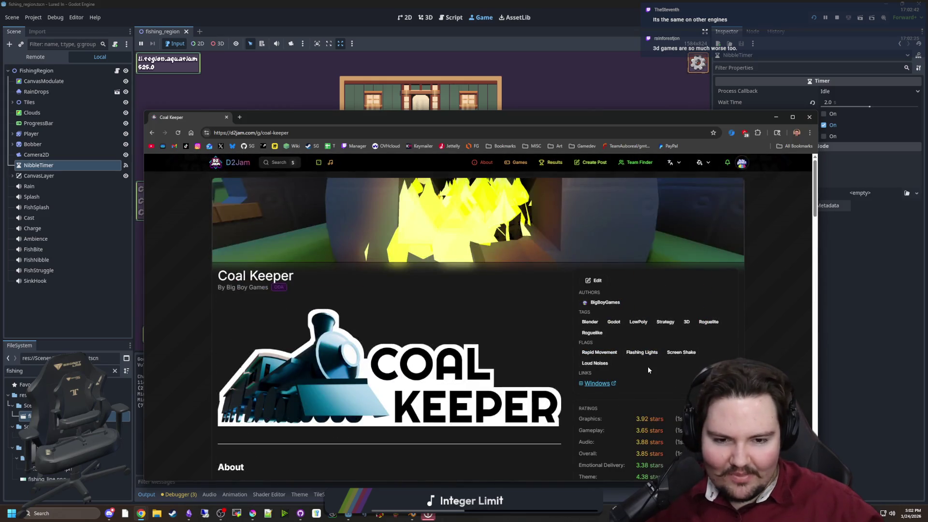
scroll(610, 383, "down", 2)
scroll(470, 373, "up", 2)
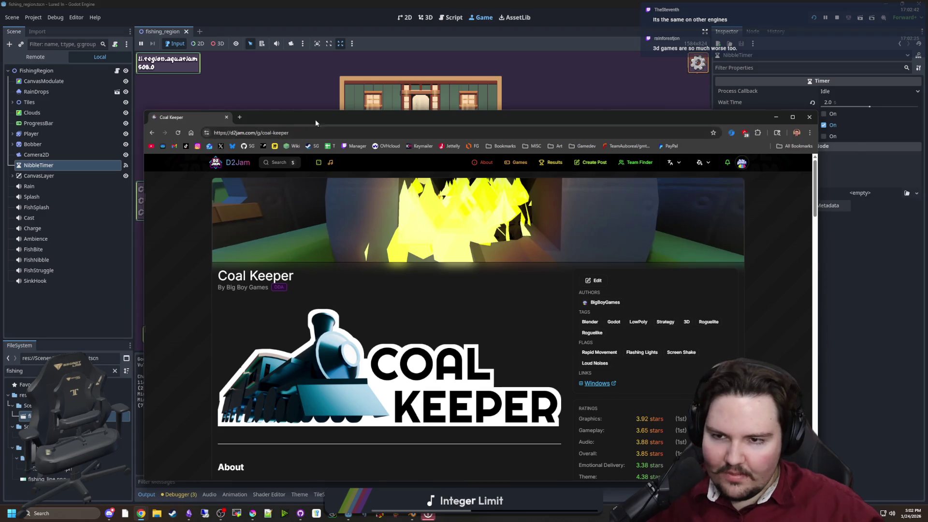
left_click_drag(229, 115, 439, 353)
left_click(439, 354)
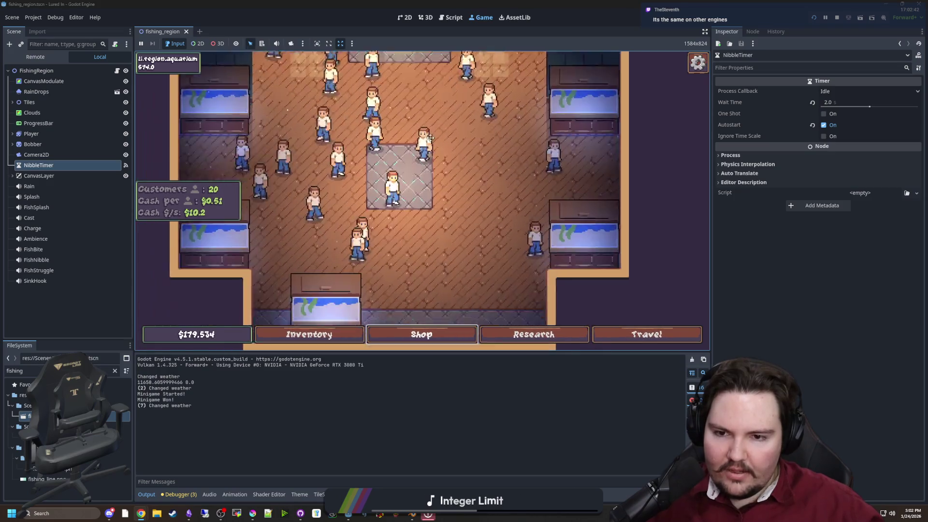
scroll(488, 150, "down", 5)
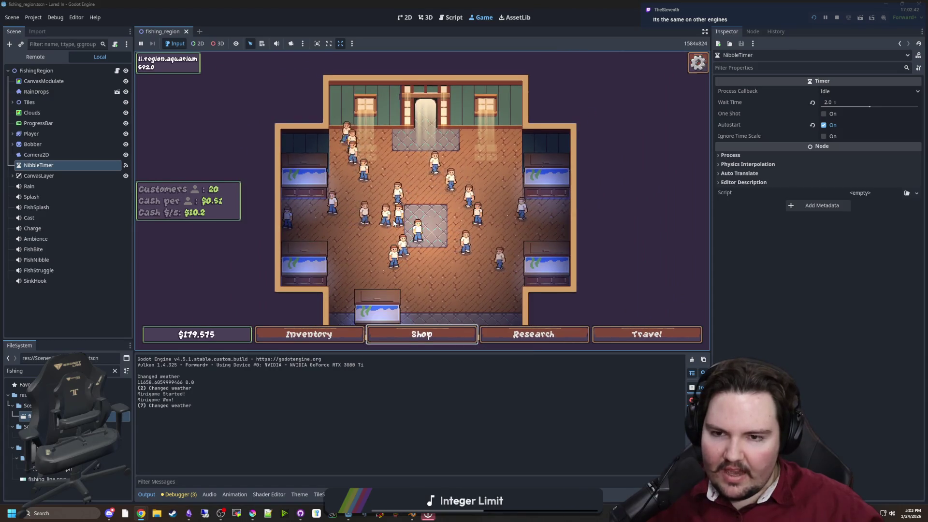
scroll(393, 219, "up", 2)
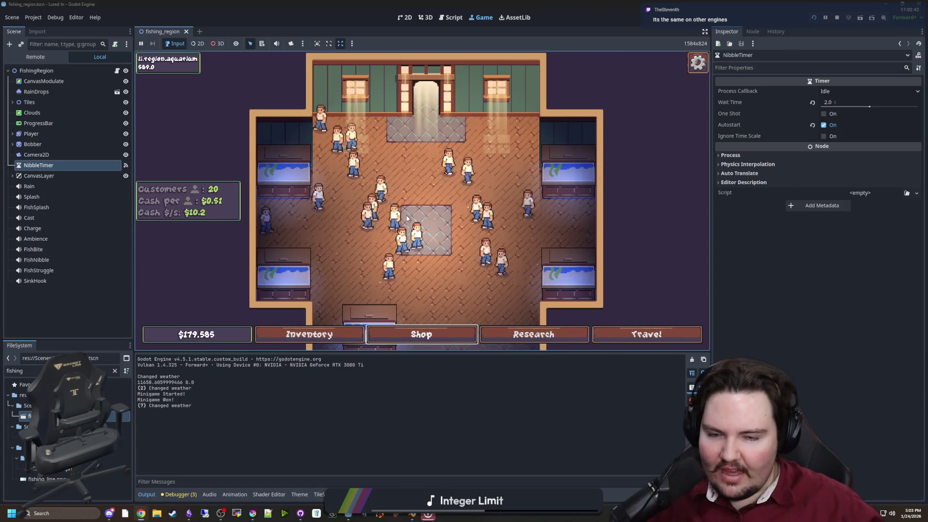
scroll(407, 219, "up", 3)
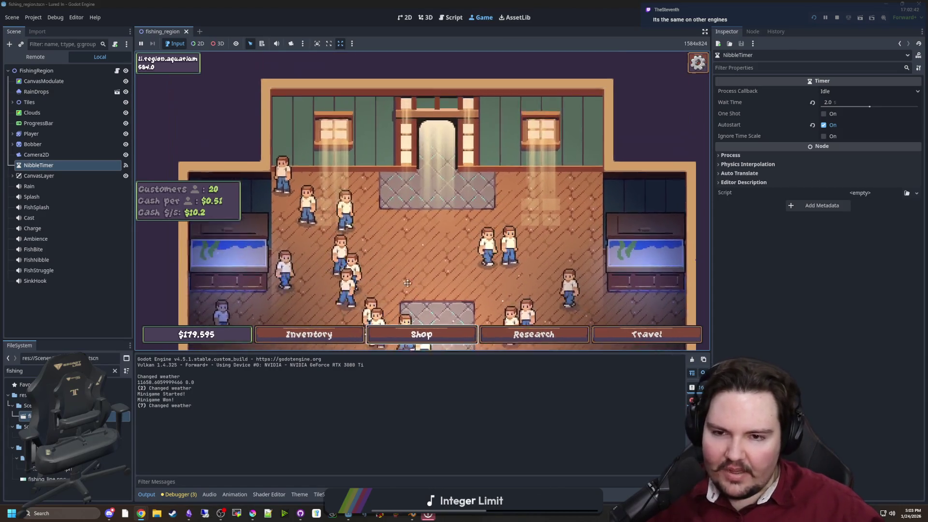
scroll(396, 285, "down", 4)
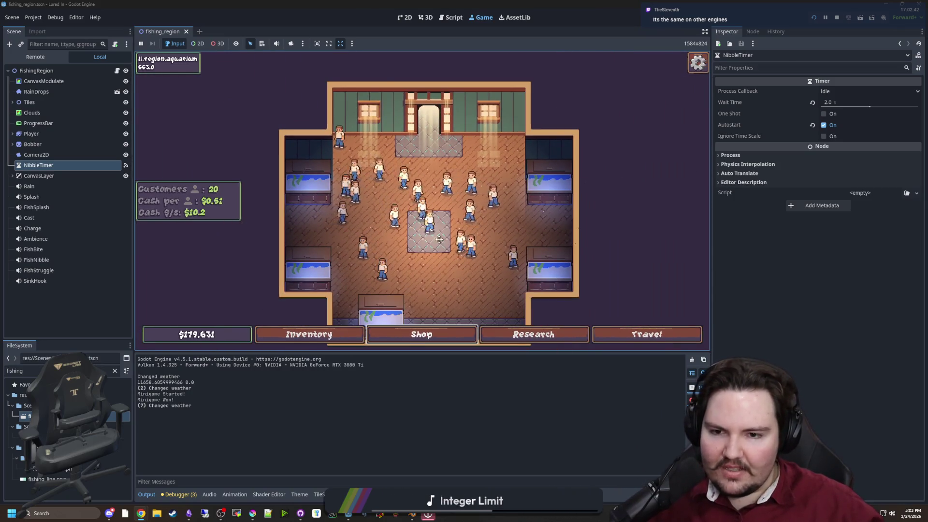
left_click_drag(426, 237, 423, 207)
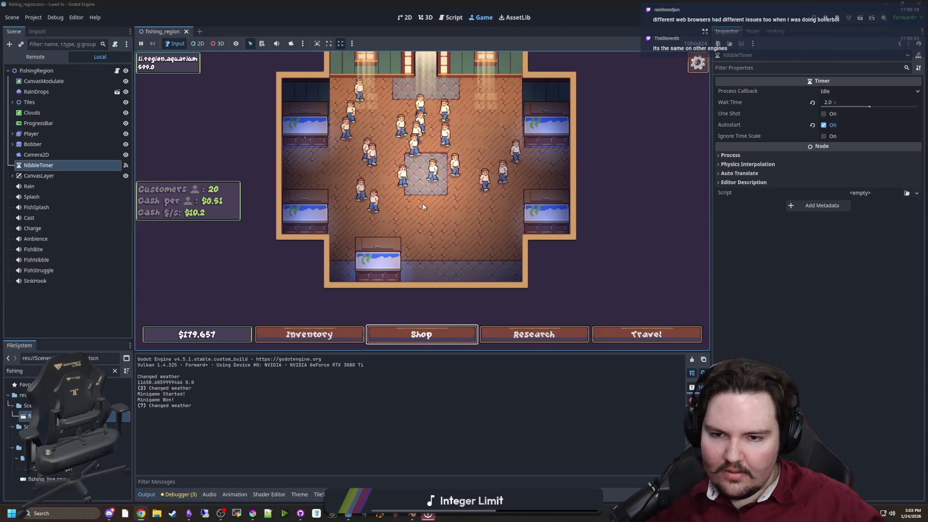
scroll(420, 207, "up", 4)
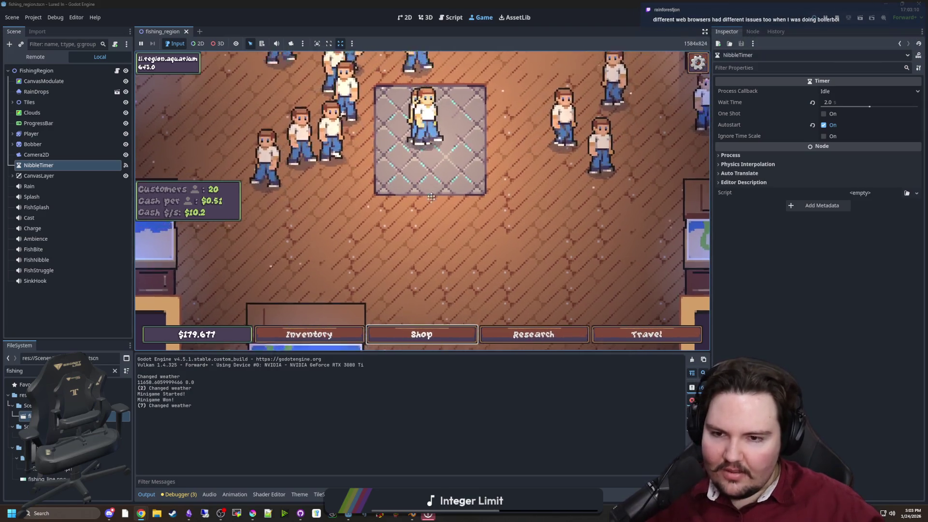
left_click_drag(438, 306, 458, 243)
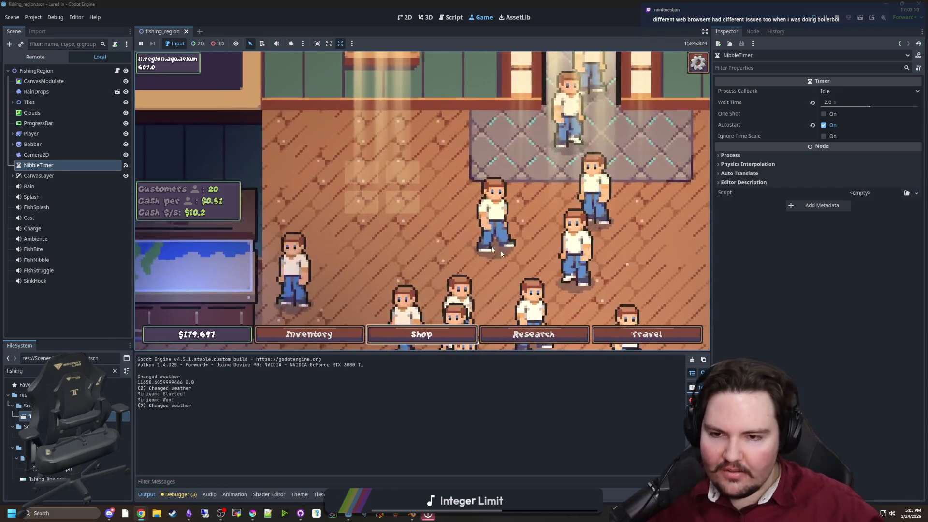
scroll(409, 201, "down", 5)
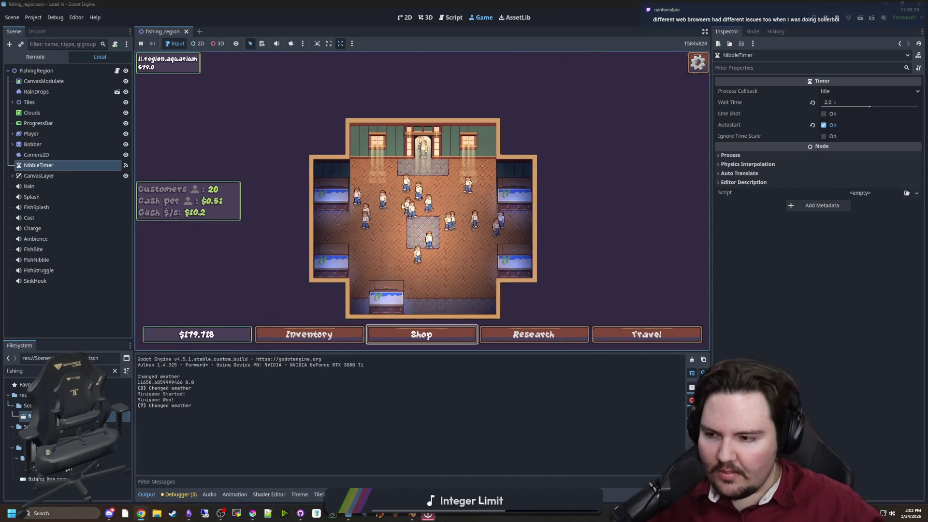
mouse_move(409, 201)
left_mouse_down()
mouse_move(410, 218)
mouse_move(399, 214)
left_mouse_up()
scroll(410, 236, "up", 2)
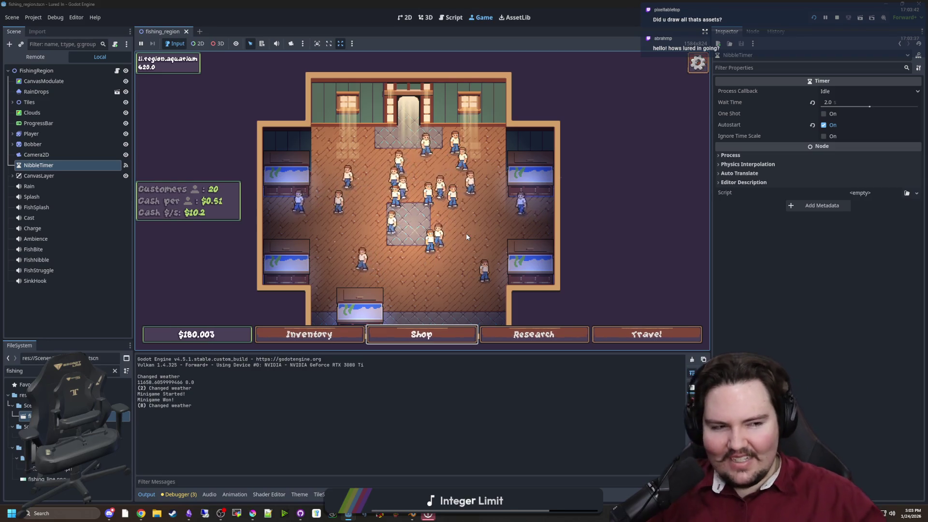
left_click_drag(466, 235, 475, 238)
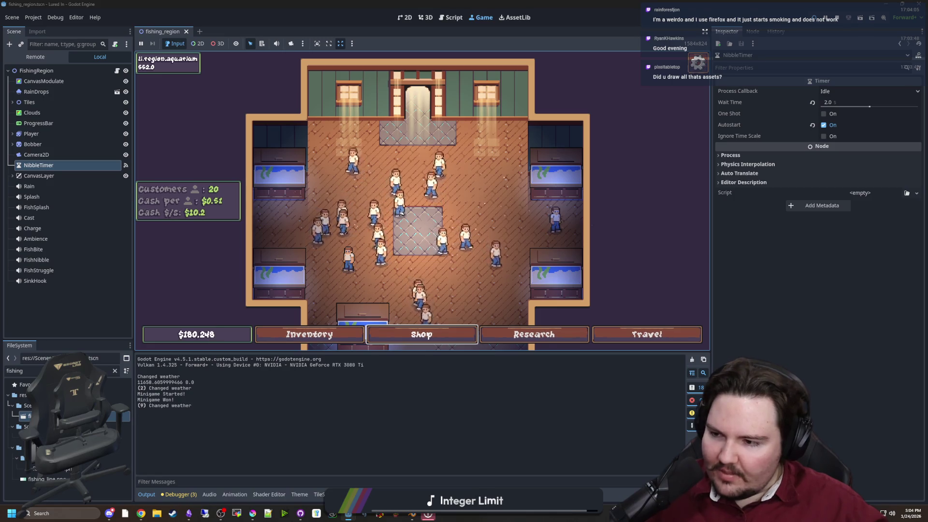
scroll(414, 240, "down", 3)
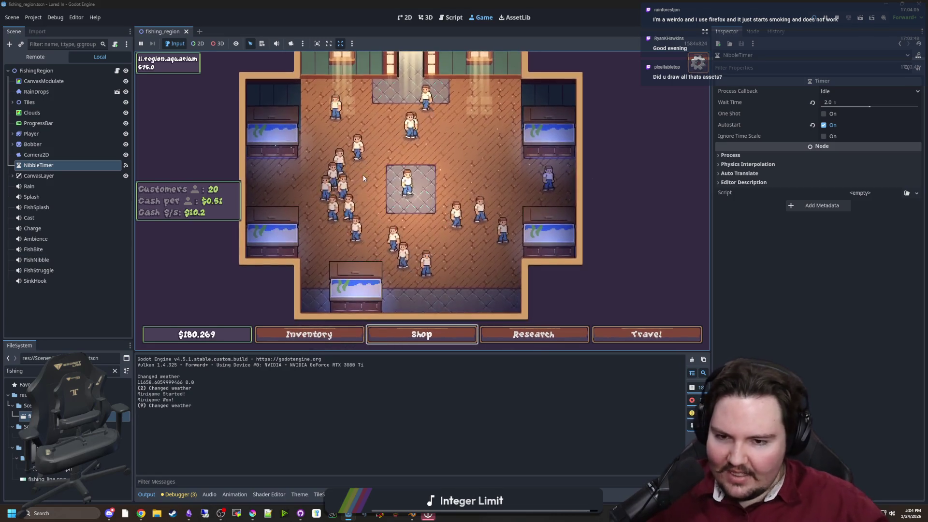
scroll(391, 238, "up", 3)
left_click(269, 127)
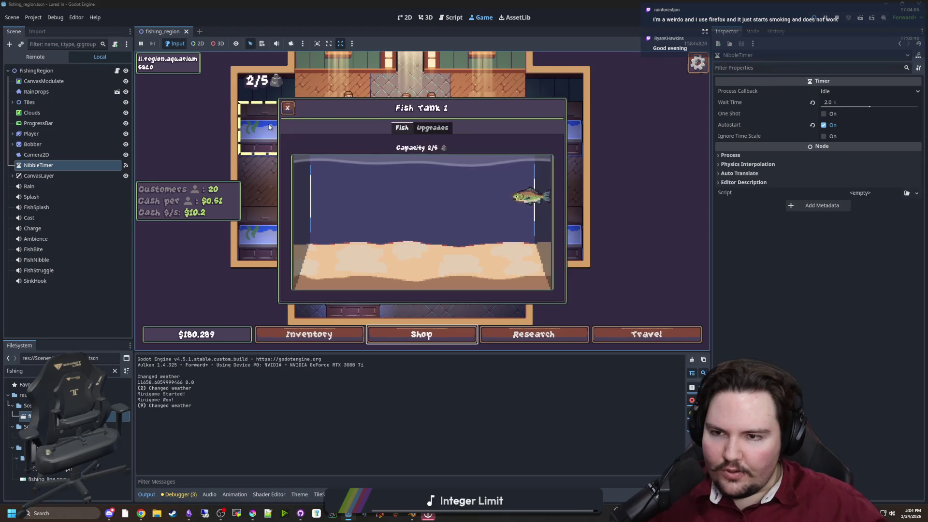
left_click(531, 196)
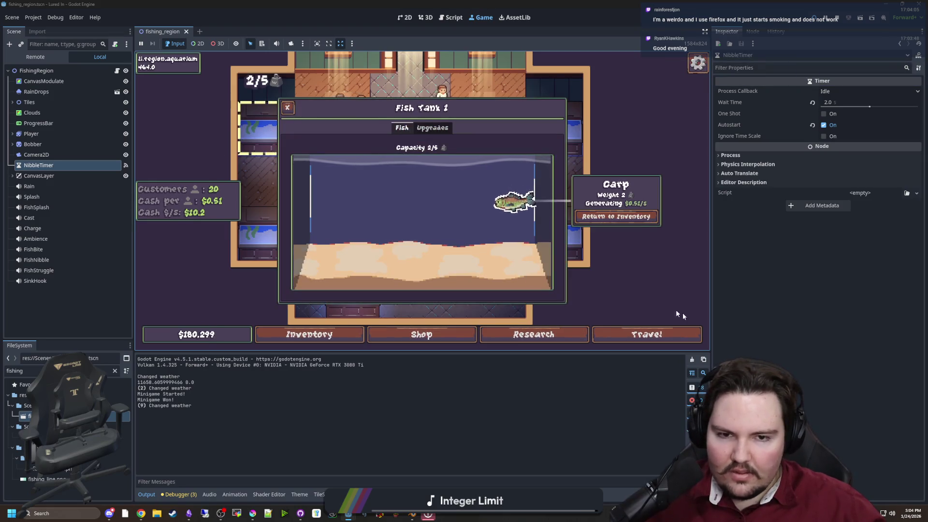
left_click(512, 225)
left_click(437, 128)
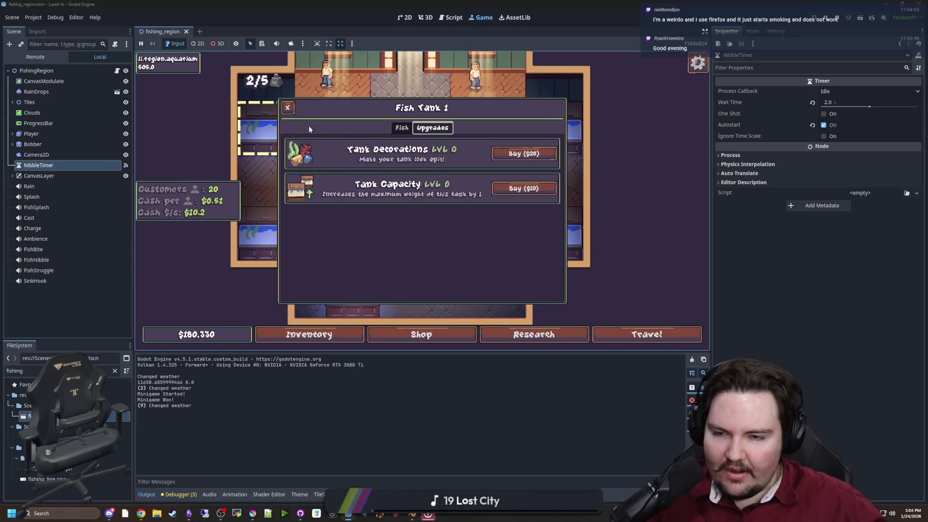
left_click(286, 107)
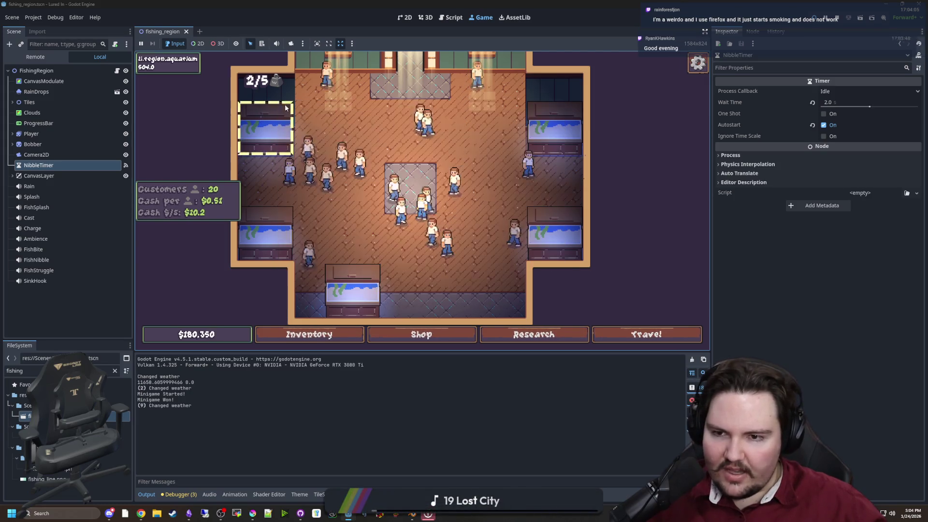
left_click(421, 334)
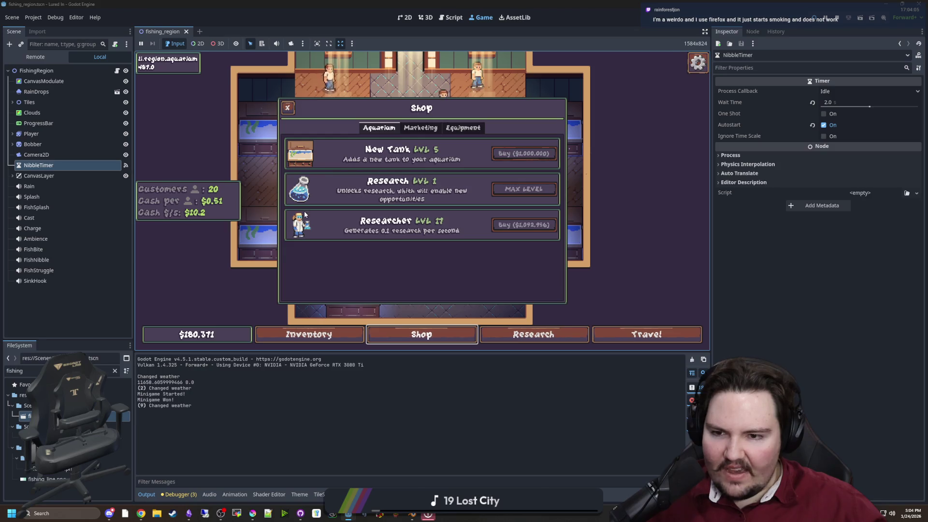
left_click(463, 128)
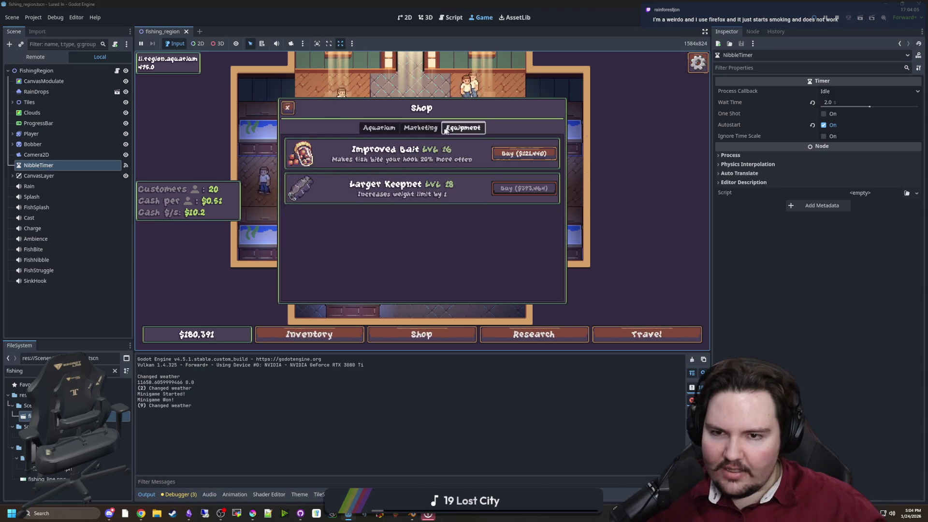
left_click(435, 129)
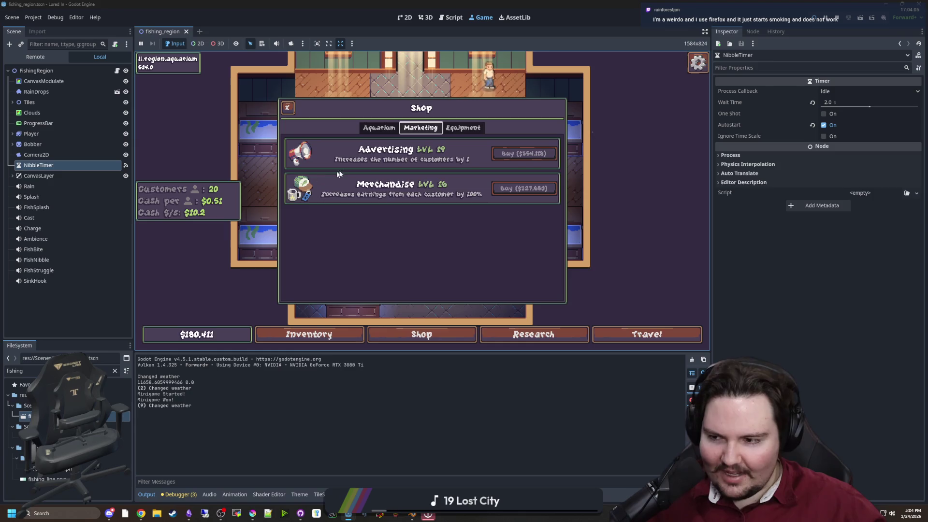
left_click(397, 127)
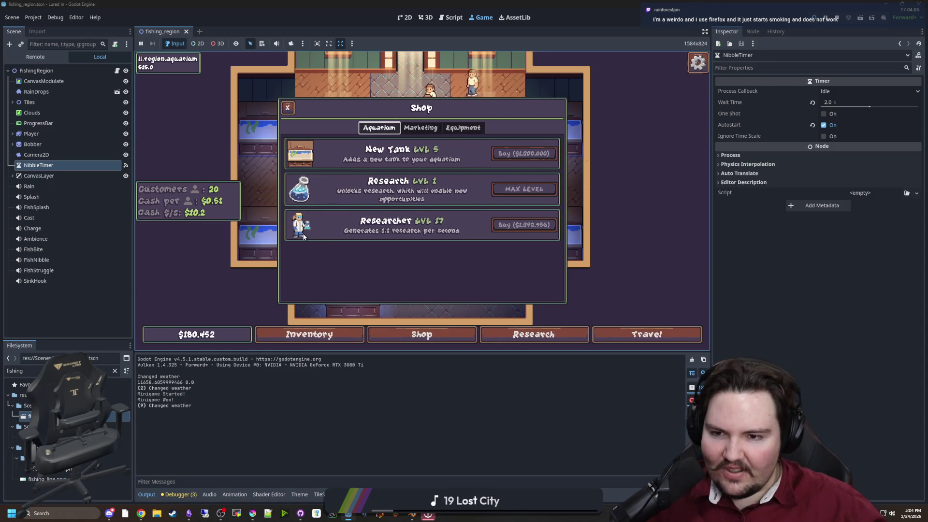
left_click(463, 128)
left_click(369, 128)
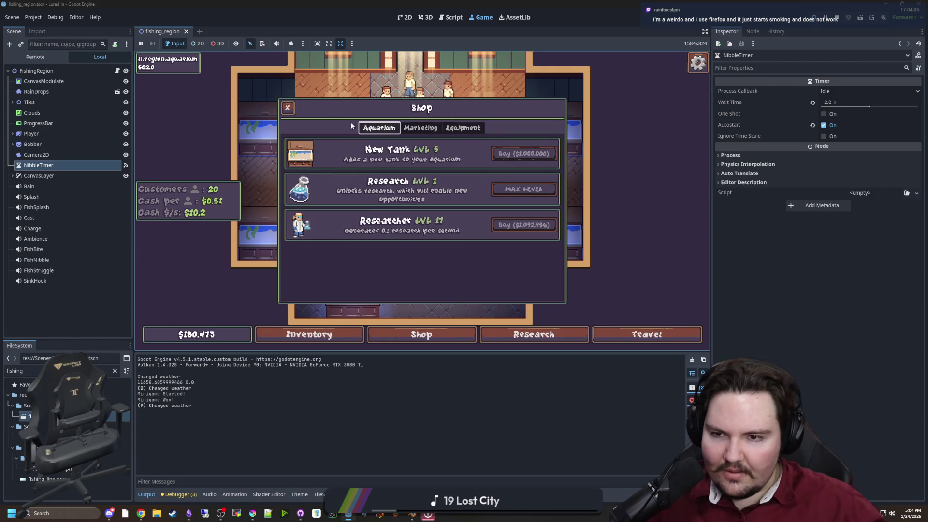
left_click(288, 109)
left_click(248, 122)
left_click(287, 108)
left_click(250, 136)
left_click(401, 128)
left_click(438, 223)
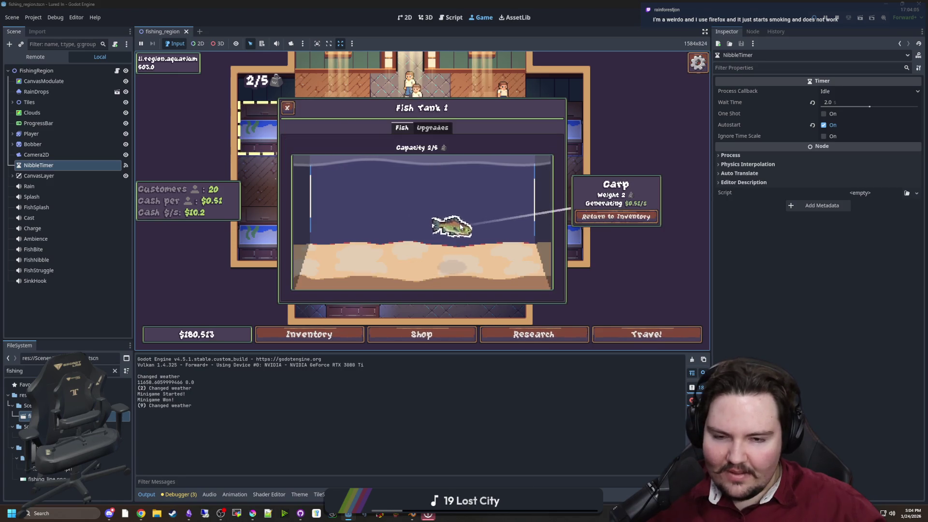
left_click(508, 286)
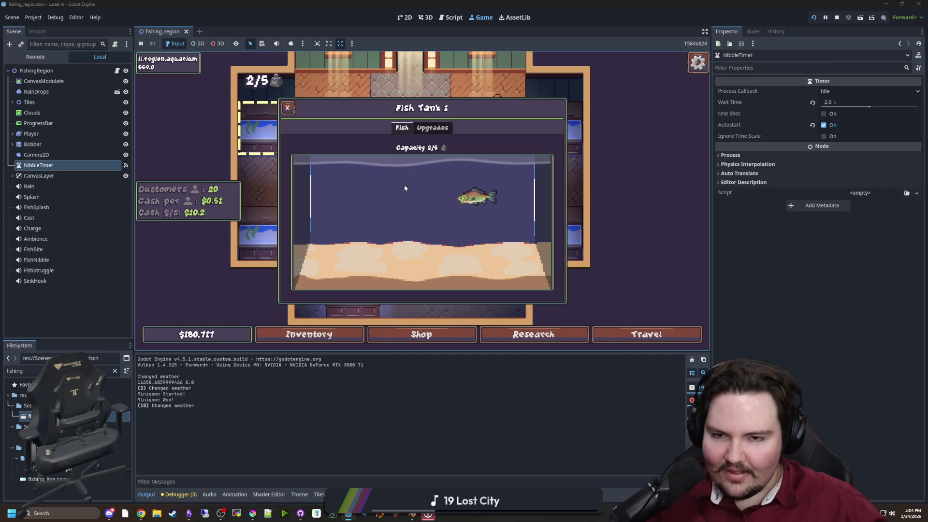
left_click(286, 108)
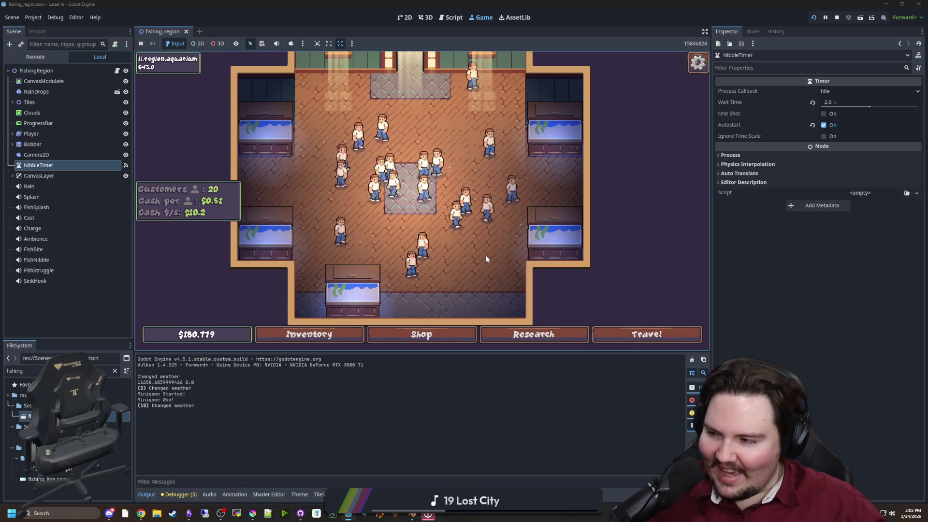
mouse_move(506, 165)
left_mouse_down()
mouse_move(486, 251)
mouse_move(460, 160)
mouse_move(460, 170)
left_mouse_up()
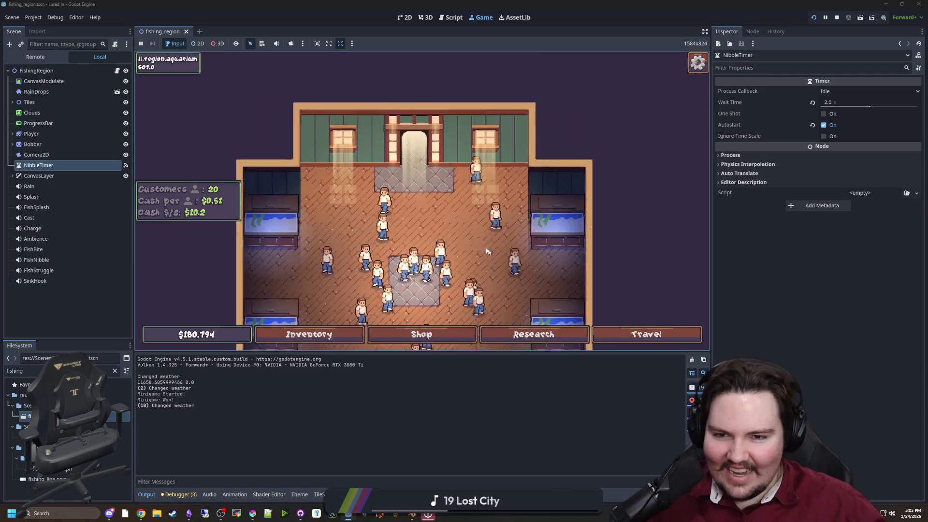
scroll(486, 251, "down", 2)
scroll(460, 160, "up", 2)
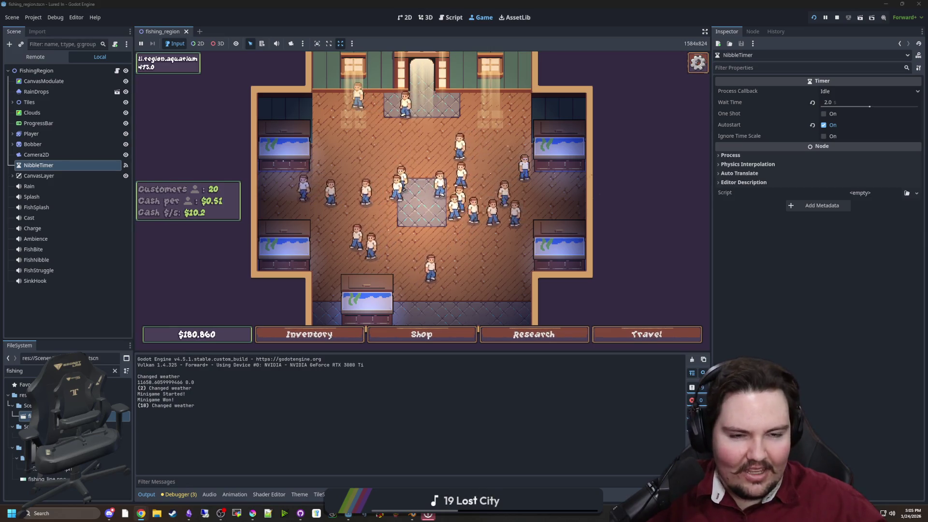
Search for zen, maximize the browser, and browse then reload the zen-browser.app homepage.
type("zen brows")
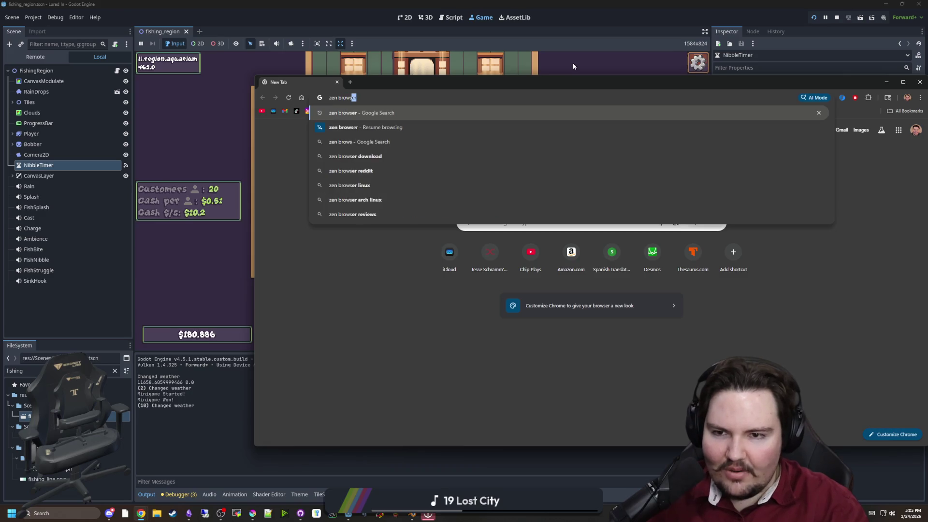
key("Return")
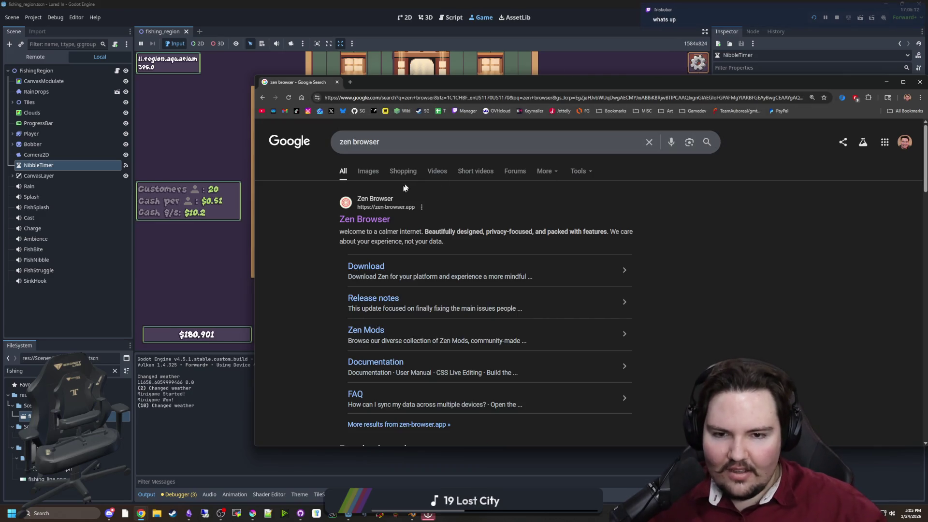
mouse_move(440, 88)
left_mouse_down()
mouse_move(340, 90)
mouse_move(355, 2)
left_mouse_up()
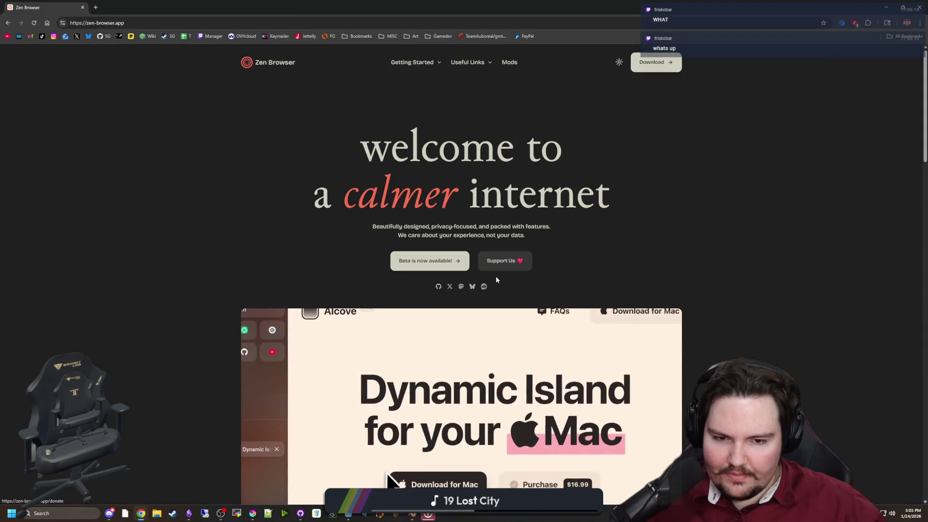
scroll(496, 279, "down", 5)
scroll(497, 279, "down", 1)
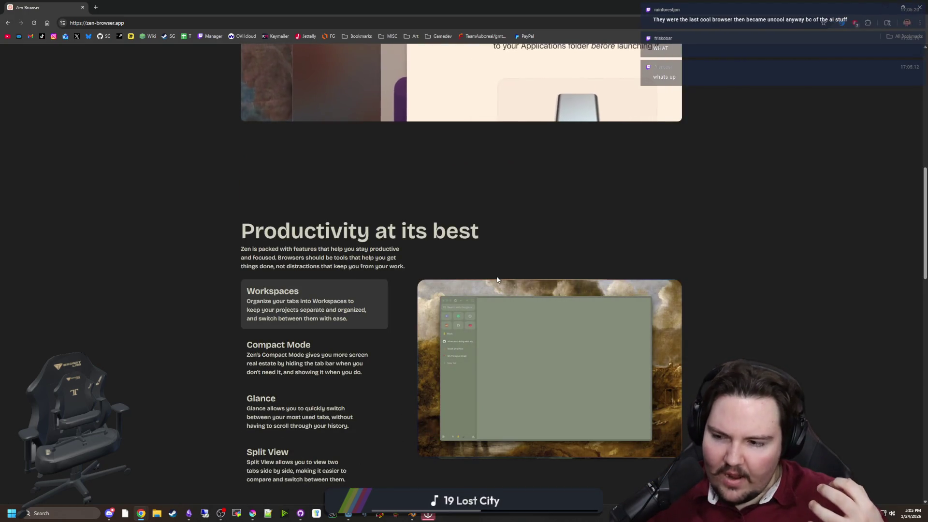
scroll(273, 92, "up", 10)
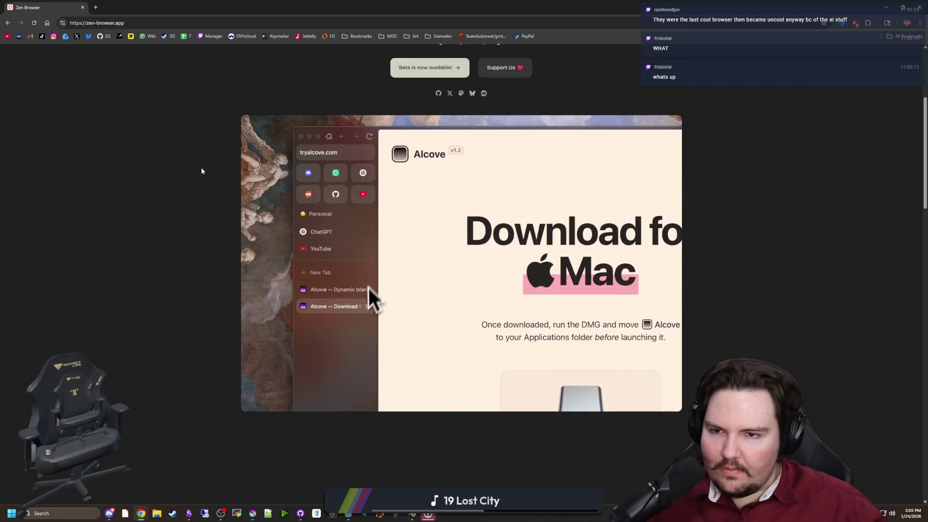
scroll(232, 181, "down", 15)
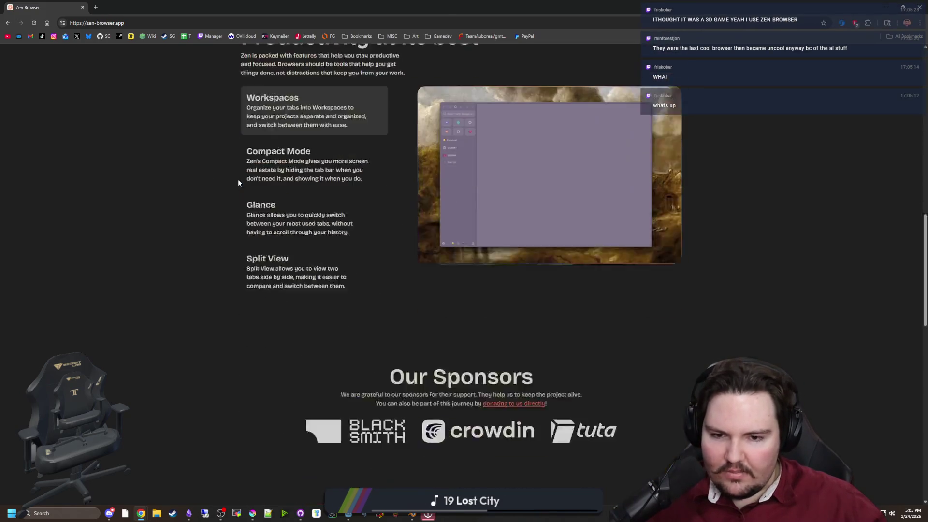
scroll(238, 182, "down", 8)
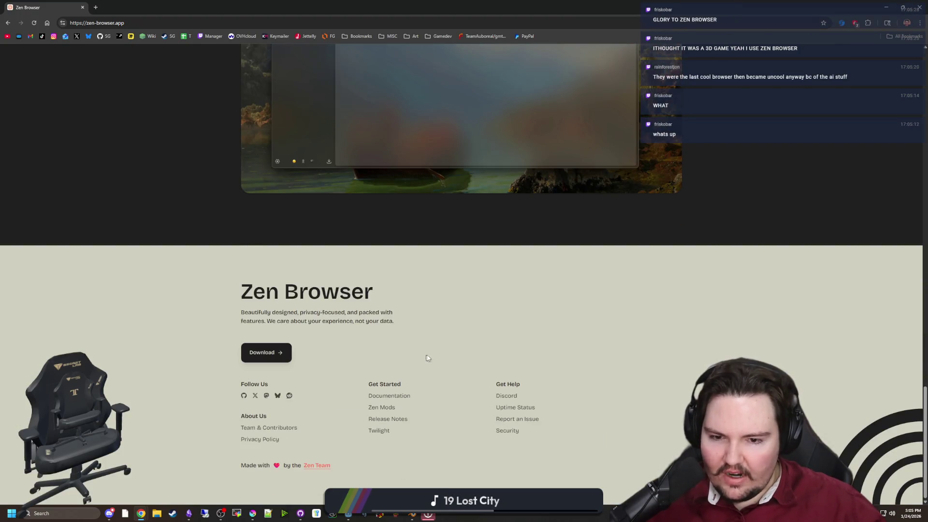
key("Home")
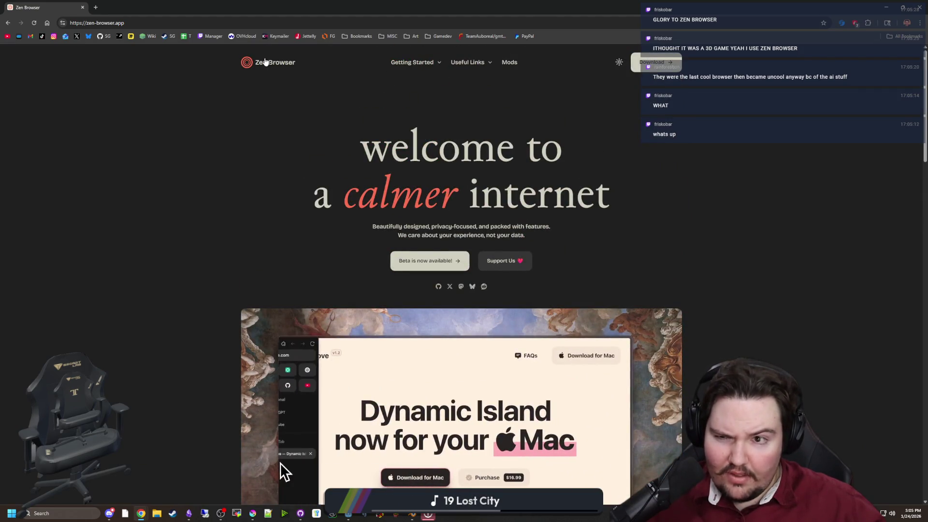
left_click(265, 62)
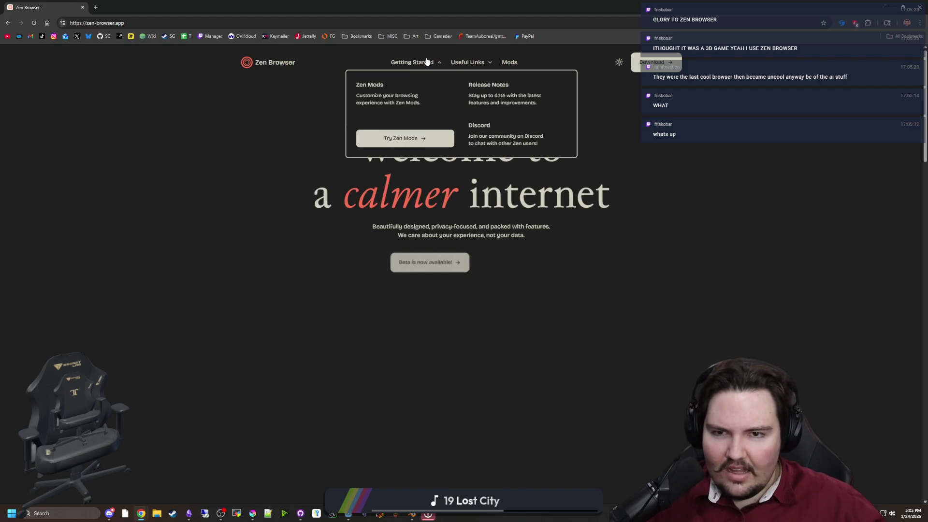
Open the Zen GitHub organisation page in a background tab, view it, then return to the homepage.
mouse_move(471, 69)
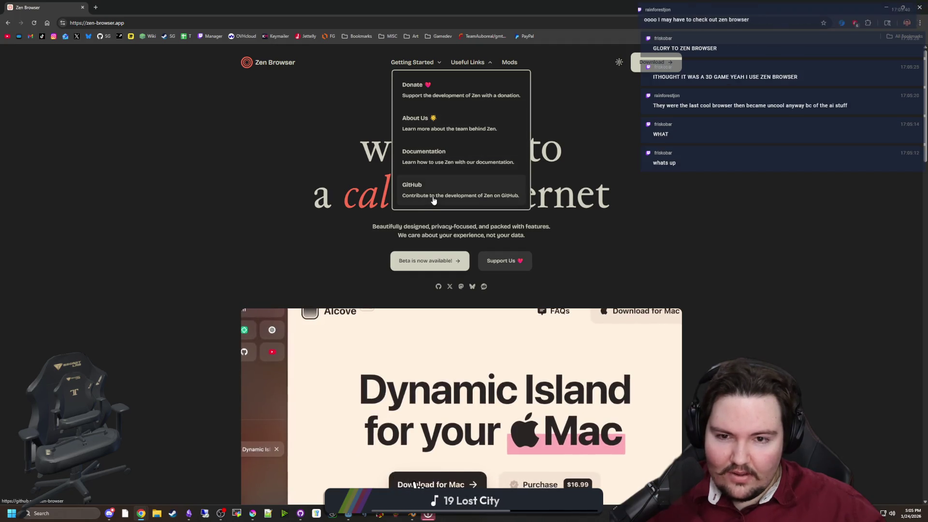
middle_click(460, 190)
left_click(101, 4)
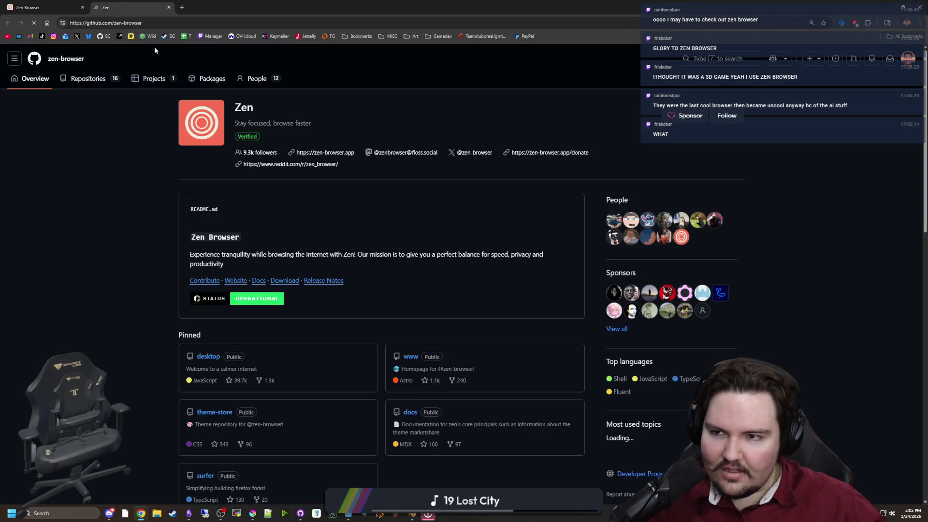
scroll(314, 237, "down", 3)
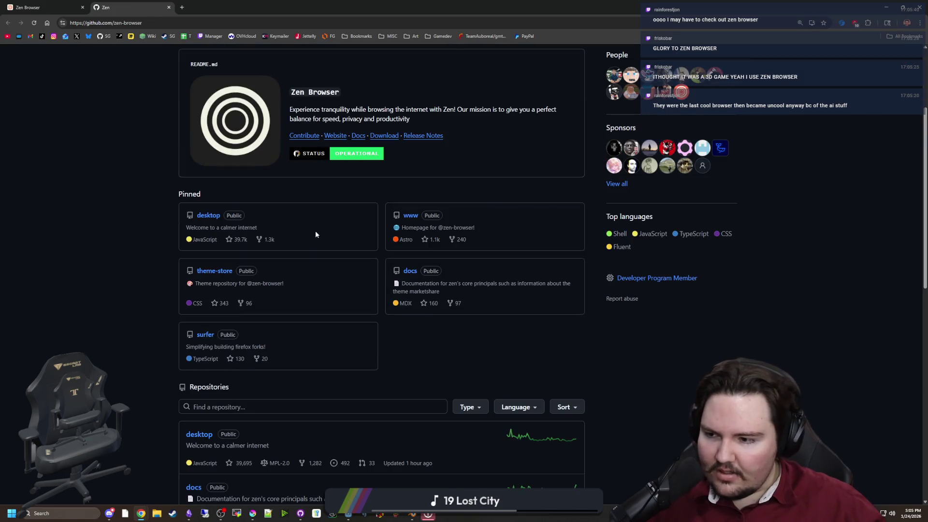
scroll(304, 232, "down", 8)
scroll(303, 233, "up", 10)
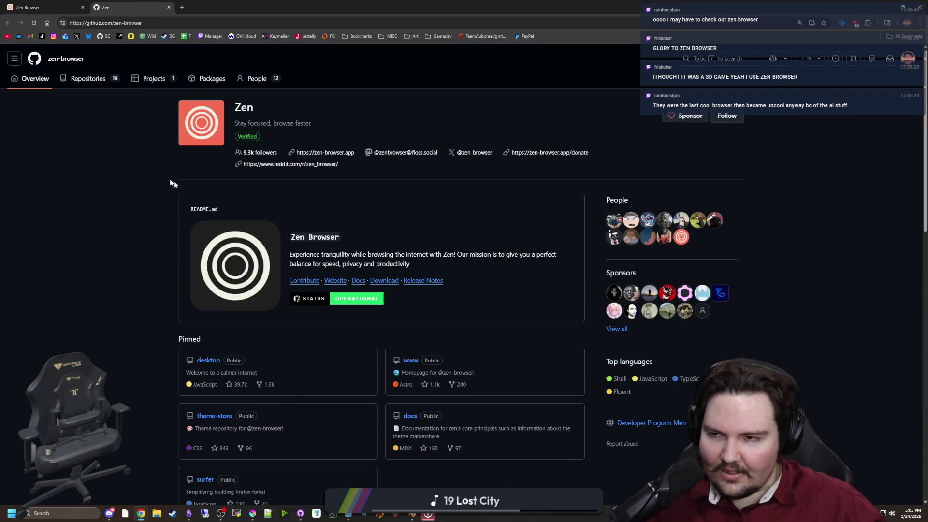
left_click(44, 4)
scroll(414, 265, "down", 4)
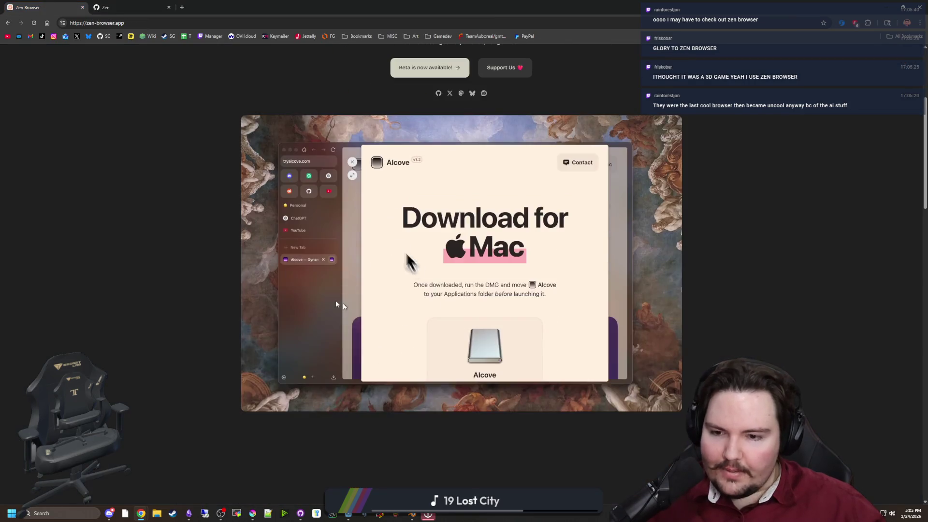
scroll(425, 263, "up", 4)
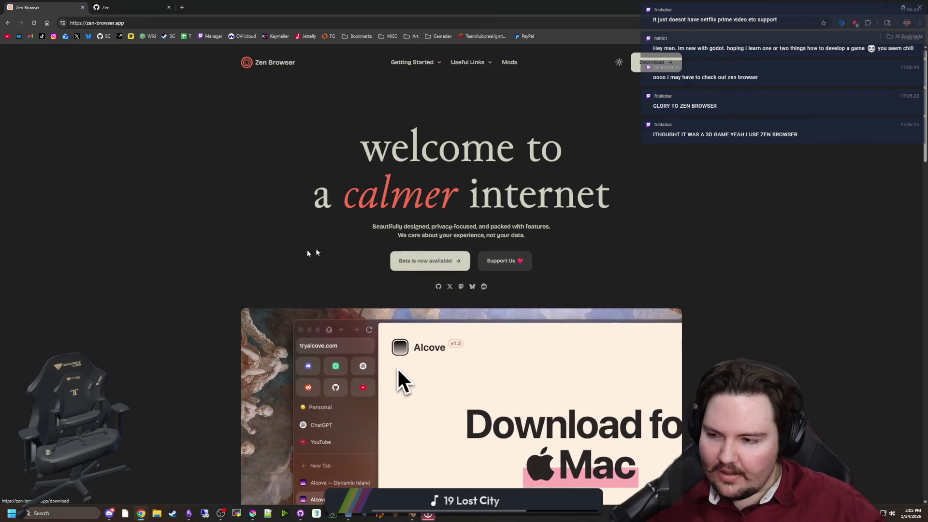
scroll(232, 252, "down", 5)
scroll(232, 252, "down", 17)
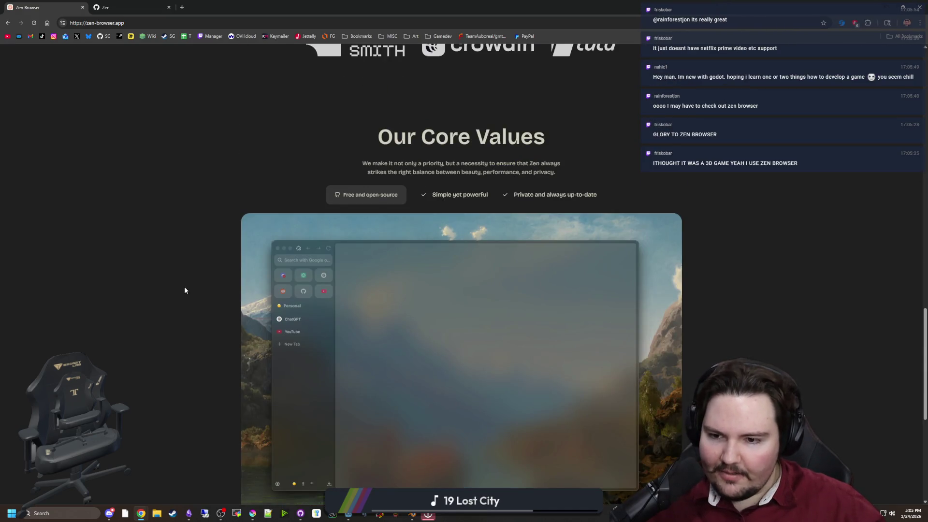
scroll(184, 290, "down", 7)
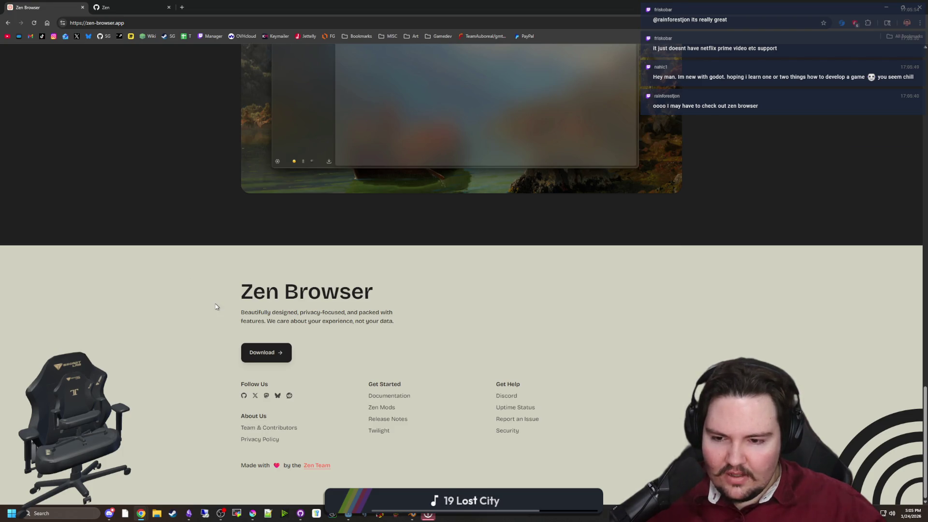
scroll(230, 305, "up", 20)
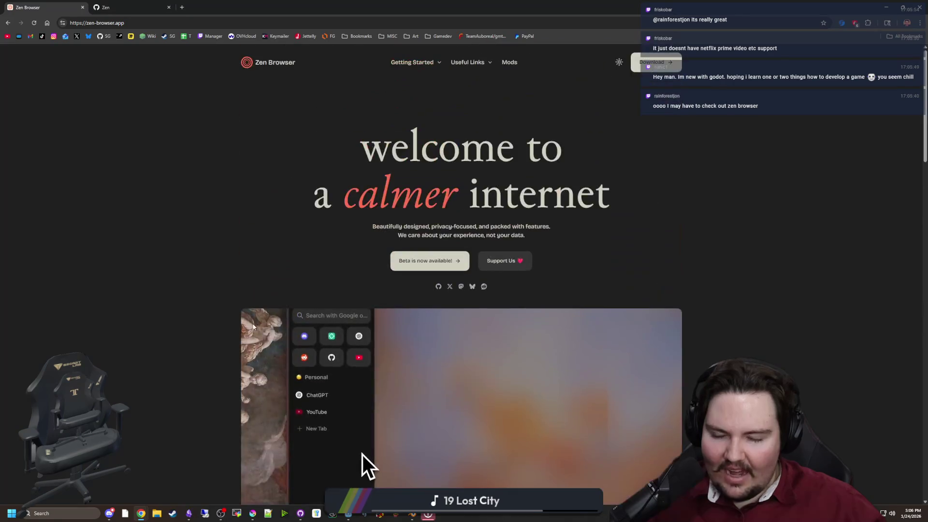
scroll(227, 285, "down", 2)
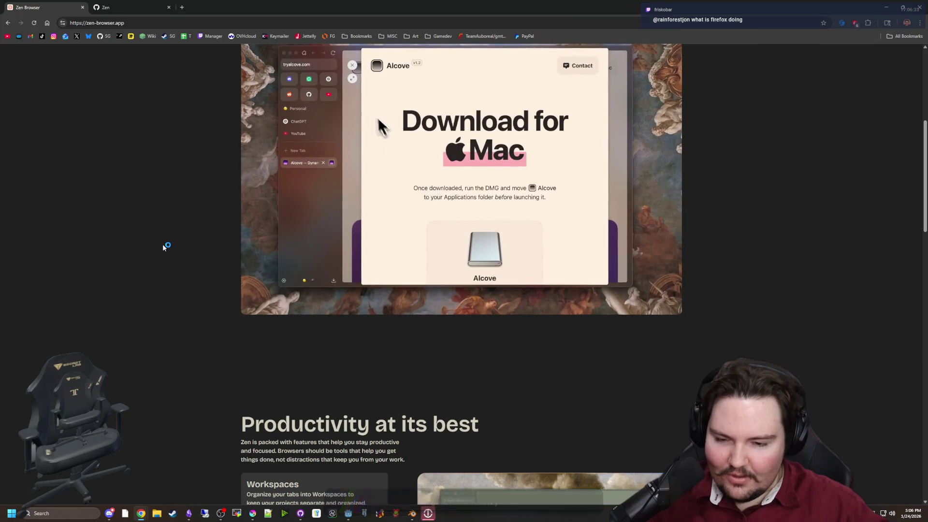
scroll(246, 157, "up", 5)
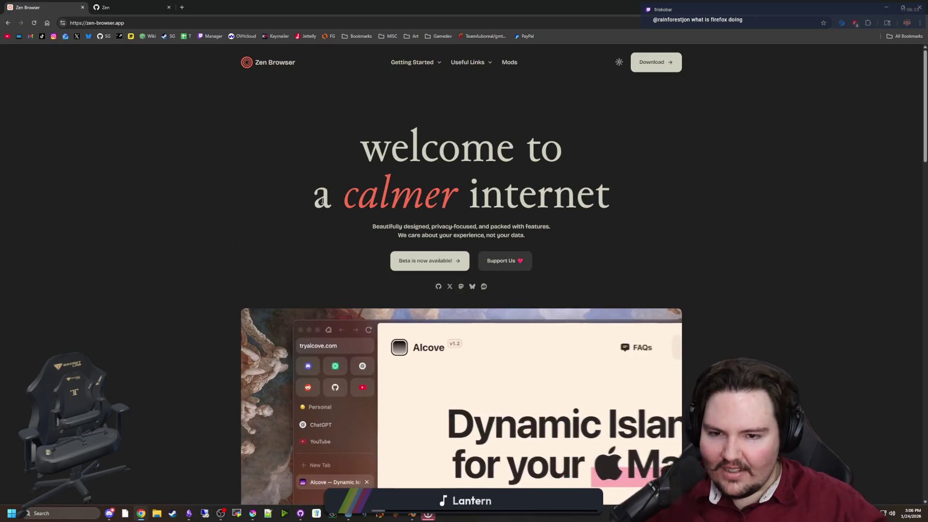
scroll(283, 201, "down", 10)
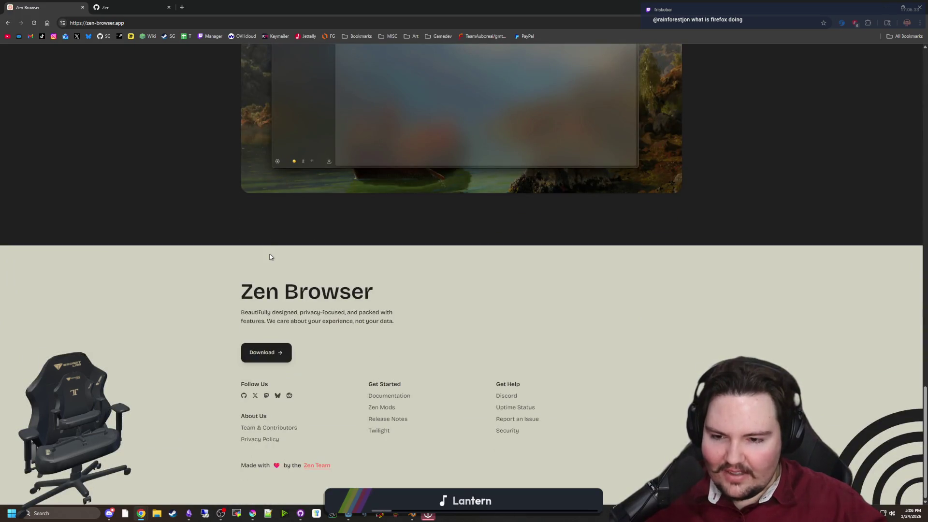
scroll(447, 287, "up", 10)
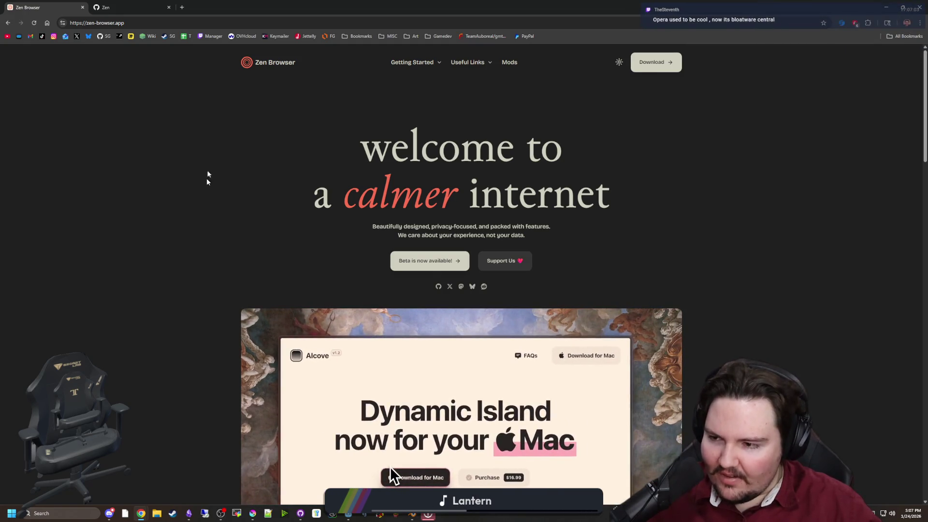
key("alt+Tab")
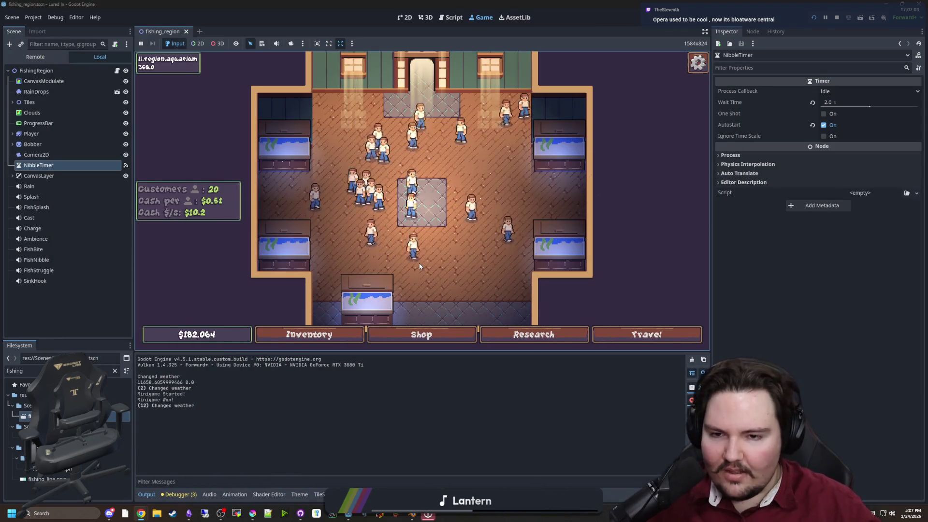
Zoom in and out on the crowded aquarium room, then Alt+Tab back to zen-browser.app.
scroll(419, 266, "up", 3)
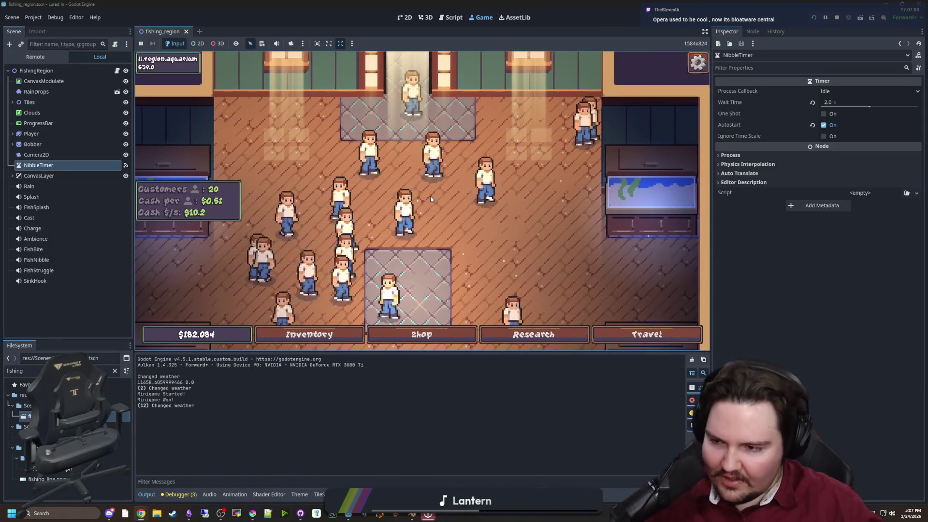
scroll(430, 196, "down", 1)
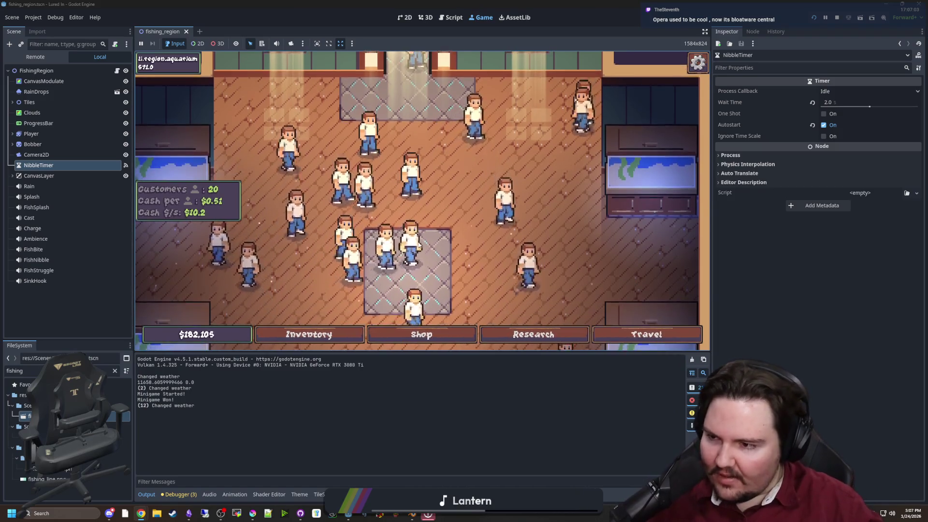
scroll(418, 245, "down", 3)
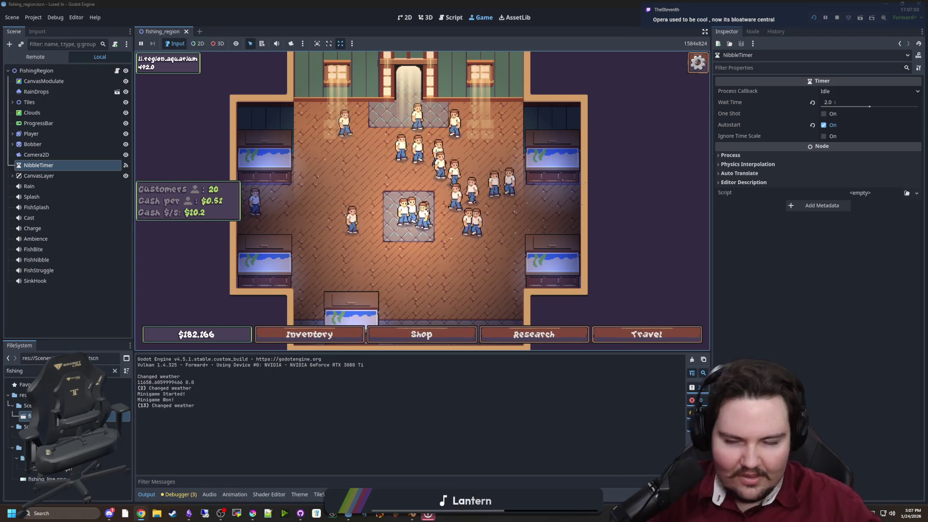
key("alt+Tab")
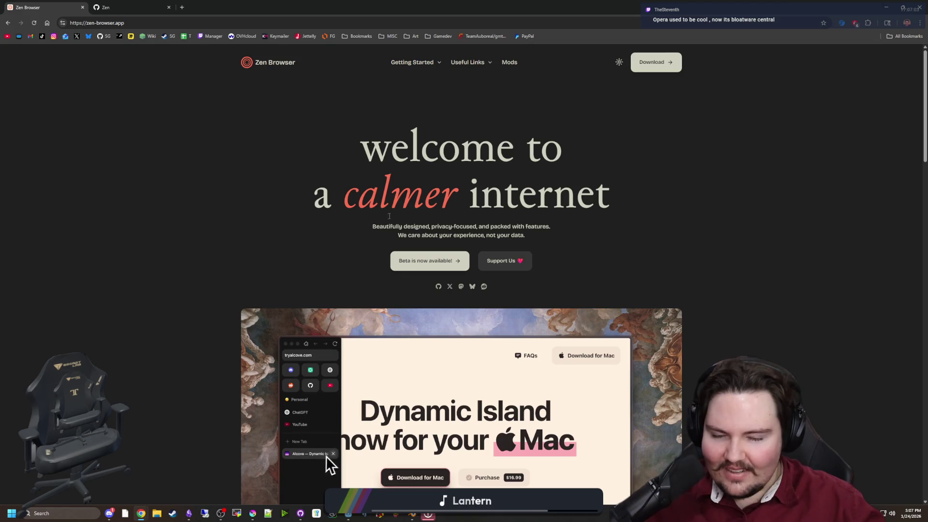
Open the Zen Mods catalogue from the homepage footer and browse its first page.
scroll(362, 221, "down", 20)
scroll(370, 234, "up", 20)
scroll(381, 233, "down", 20)
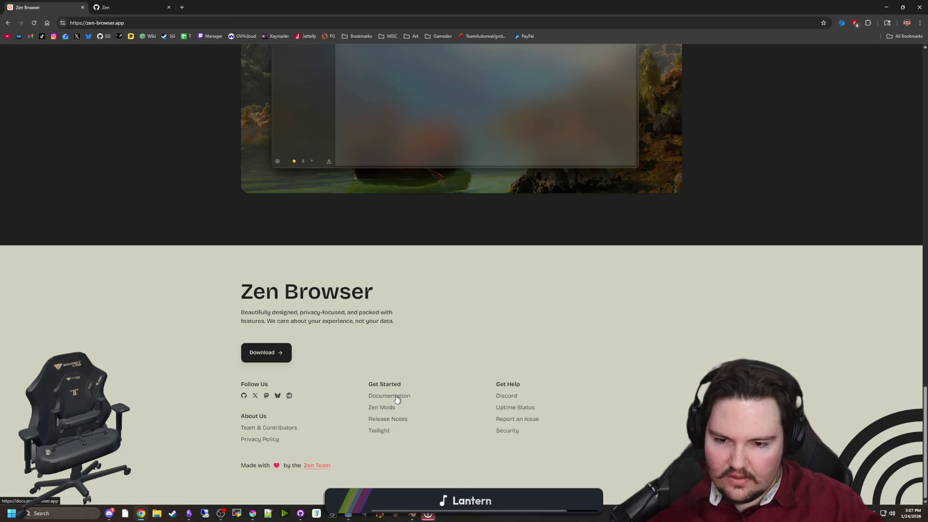
left_click(391, 409)
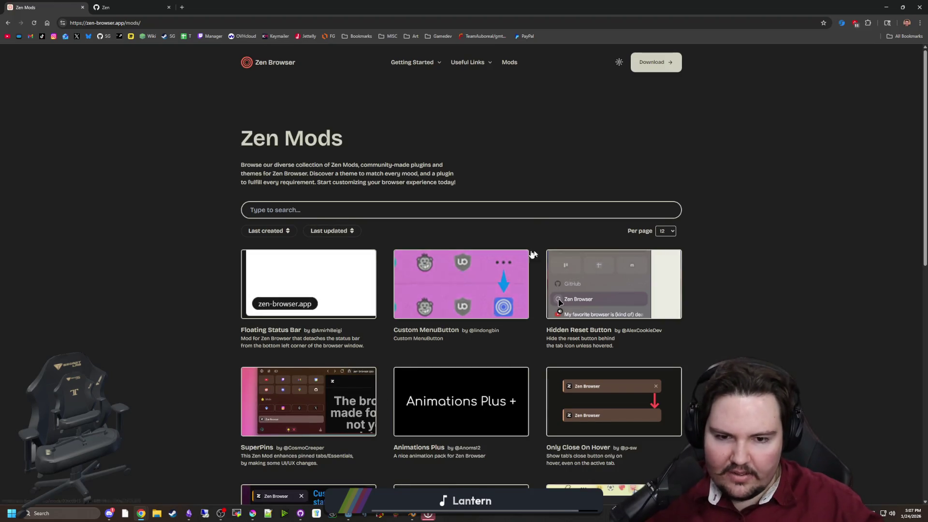
scroll(618, 279, "down", 2)
scroll(618, 278, "down", 1)
scroll(299, 247, "down", 2)
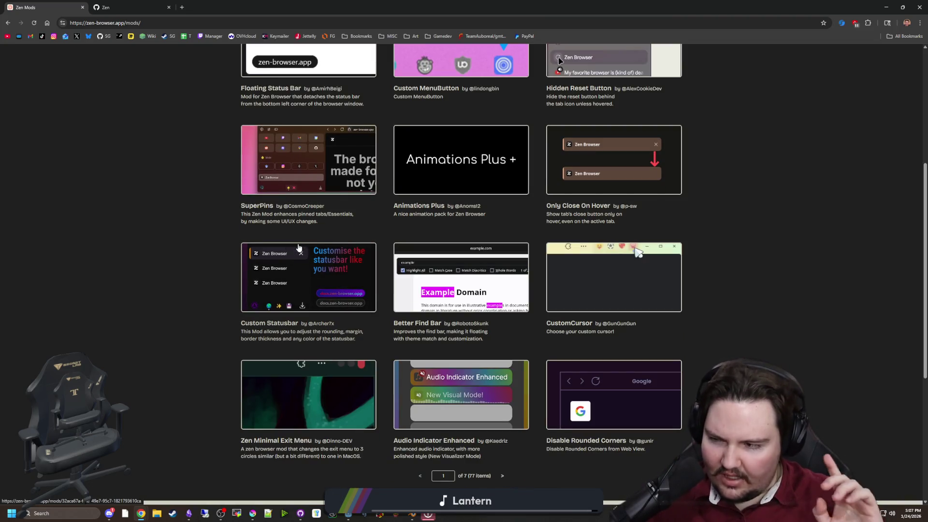
scroll(299, 247, "down", 3)
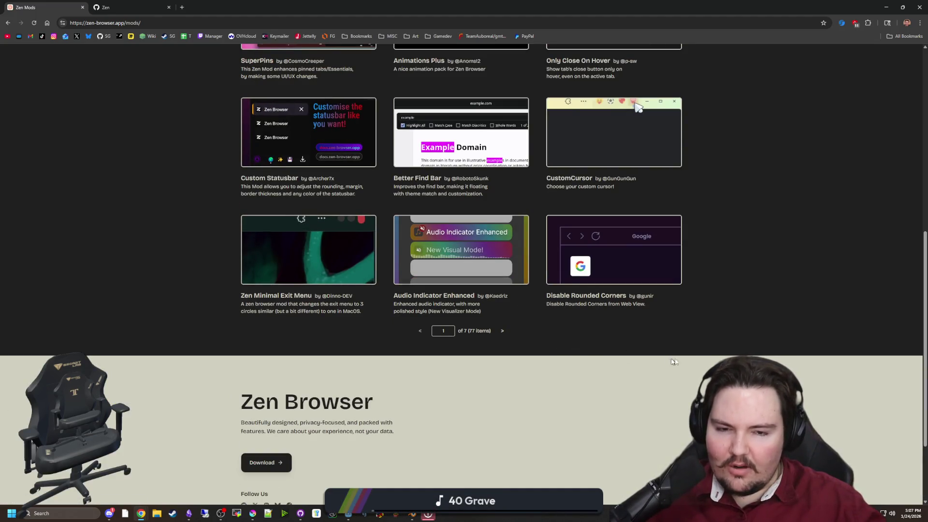
scroll(559, 302, "up", 13)
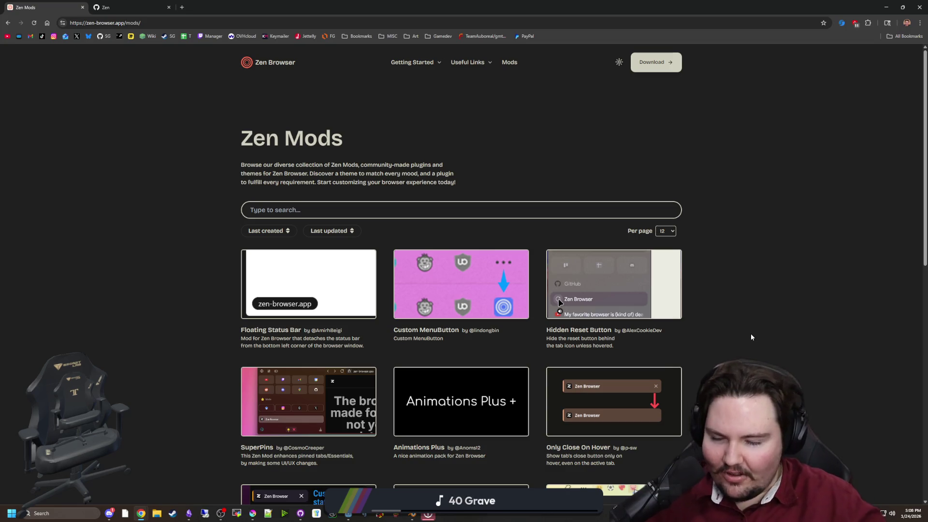
scroll(461, 264, "down", 8)
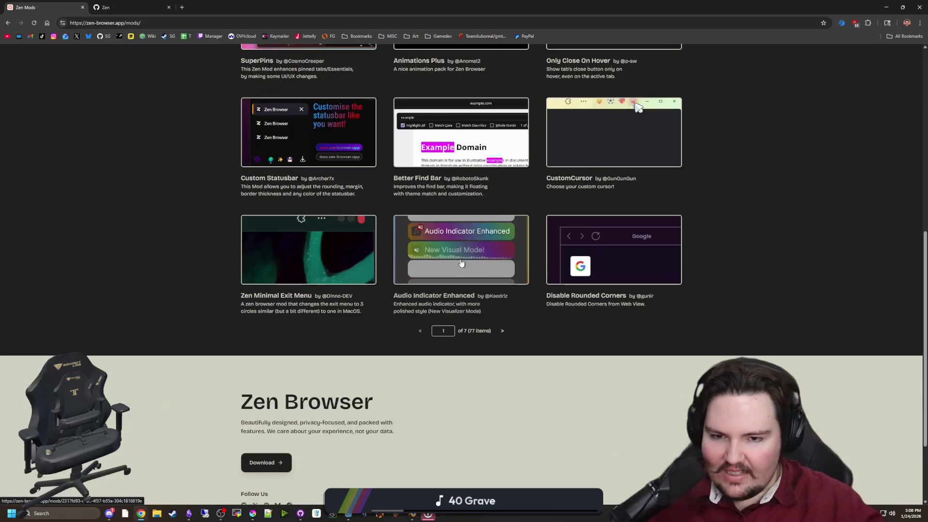
scroll(517, 351, "down", 2)
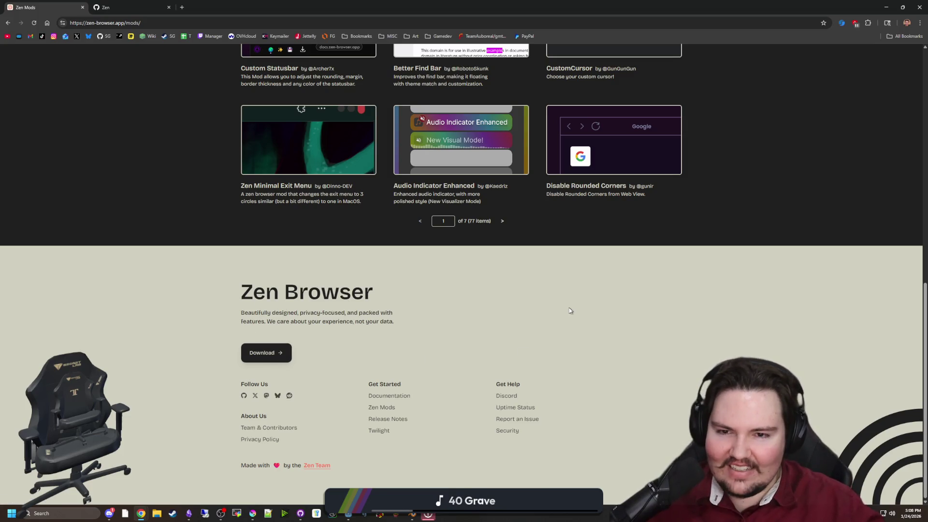
key("Home")
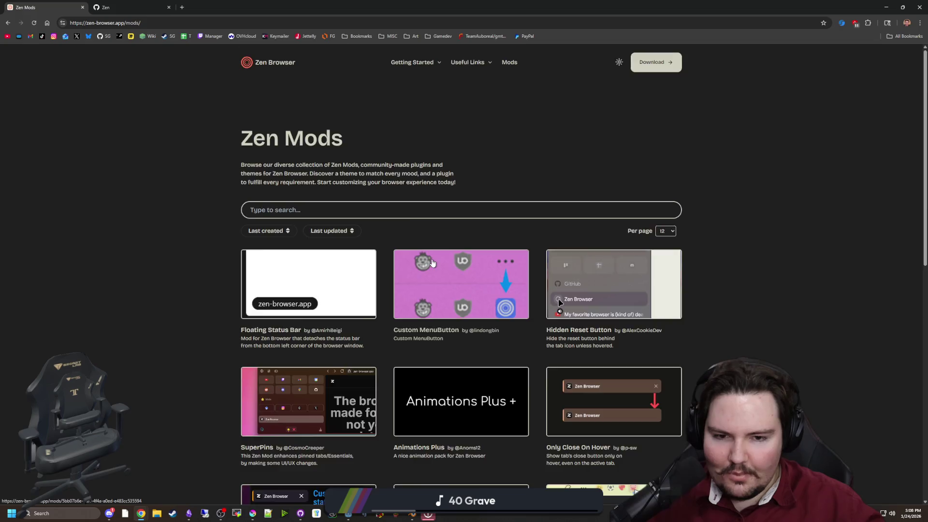
scroll(493, 373, "down", 7)
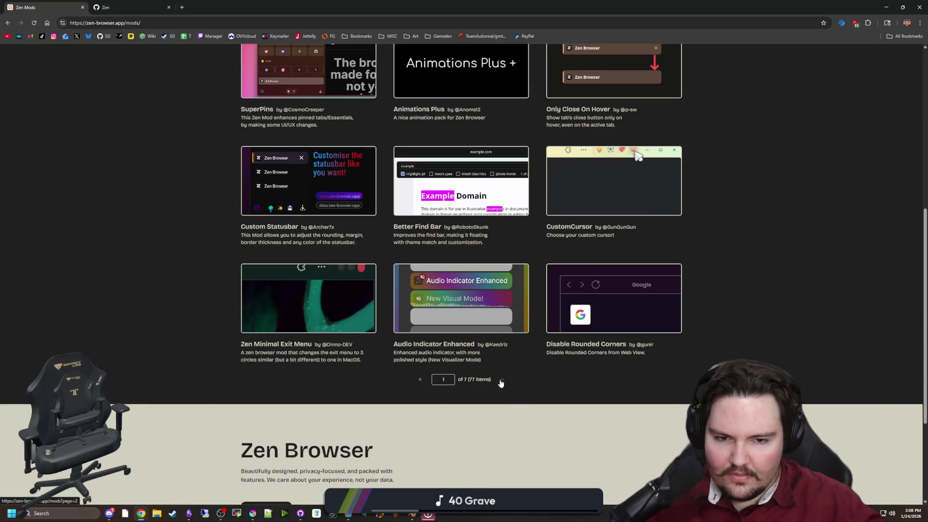
Page forward through the mods list to page 6 and bookmark it.
left_click(502, 379)
scroll(499, 381, "down", 10)
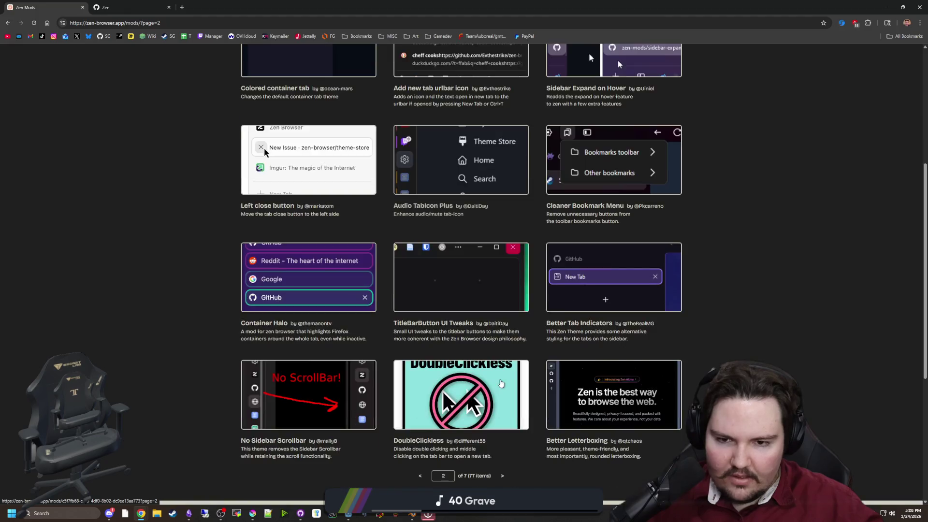
left_click(504, 237)
scroll(382, 295, "down", 10)
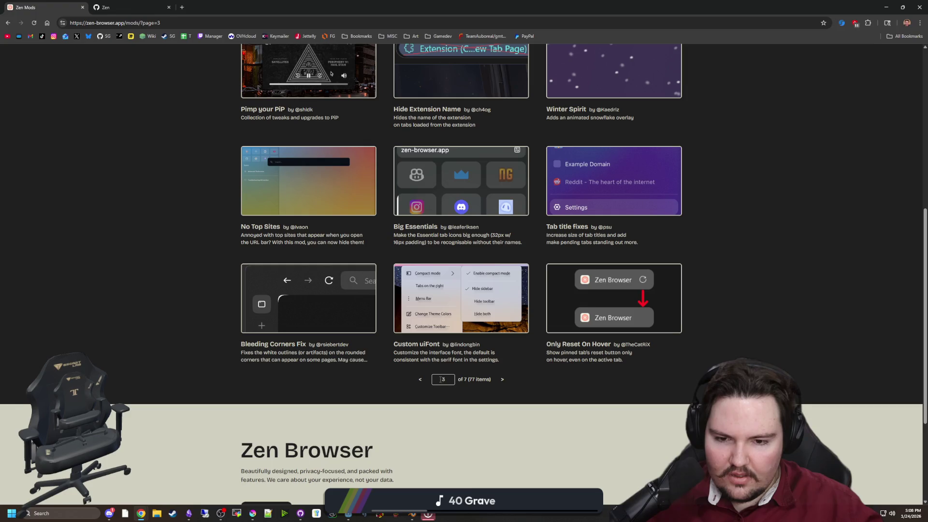
left_click(502, 380)
scroll(502, 381, "down", 10)
left_click(503, 428)
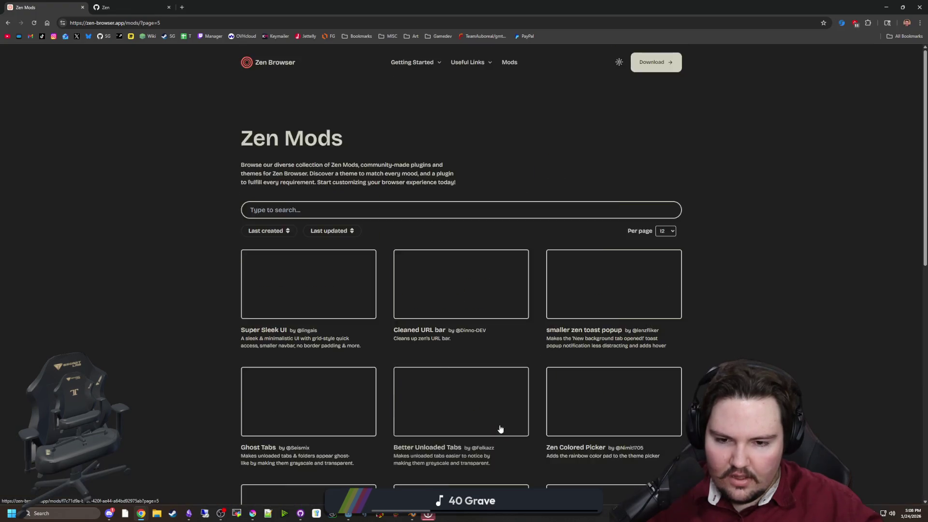
scroll(503, 427, "down", 10)
left_click(501, 475)
scroll(362, 276, "down", 10)
scroll(247, 124, "up", 10)
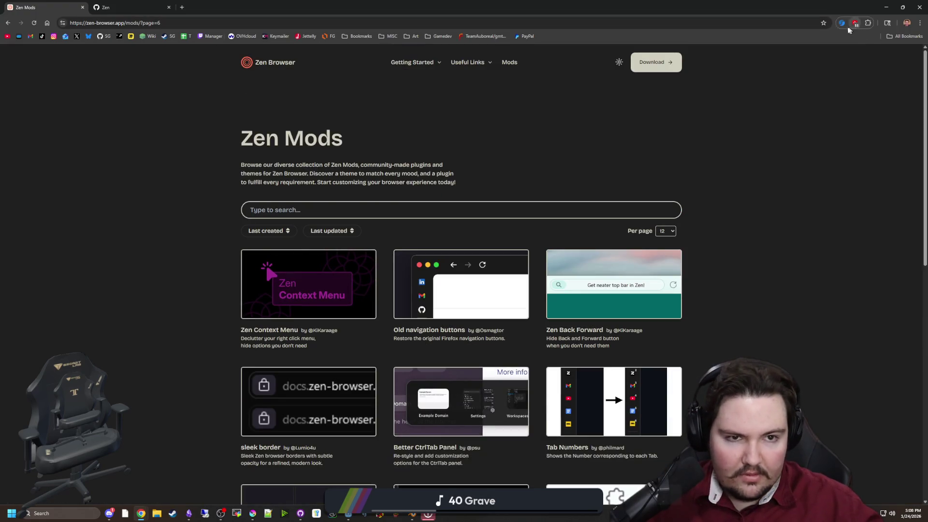
left_click(824, 22)
left_click(777, 97)
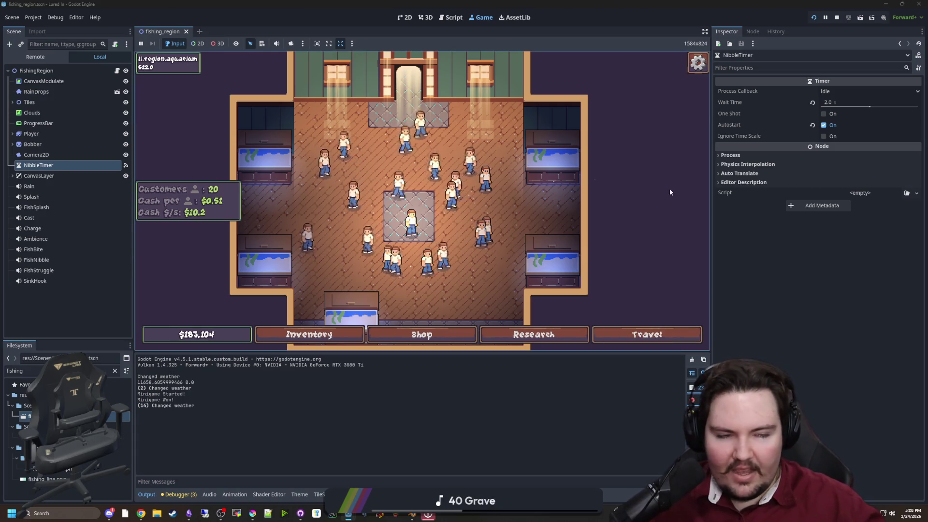
Nudge the game view as cash climbs past $2,094,000, then restore Godot to a smaller window.
left_click_drag(509, 129, 526, 147)
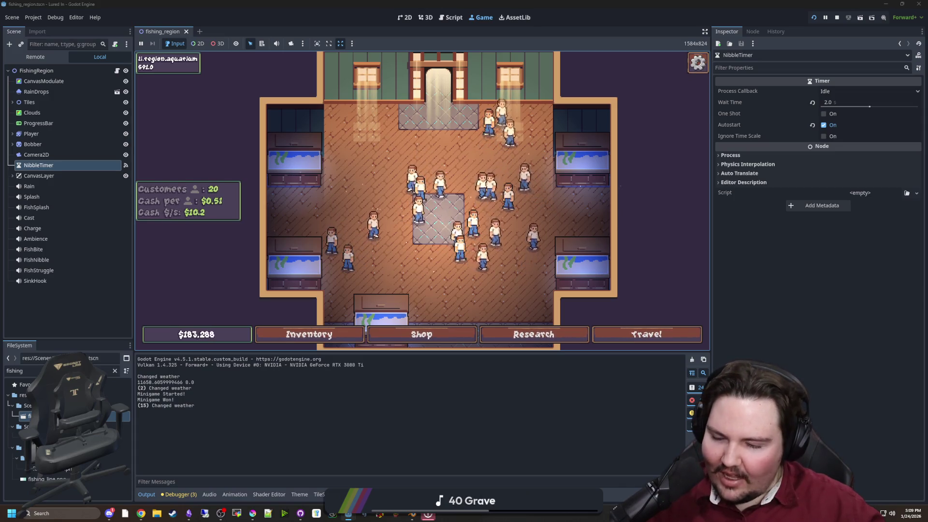
mouse_move(310, 159)
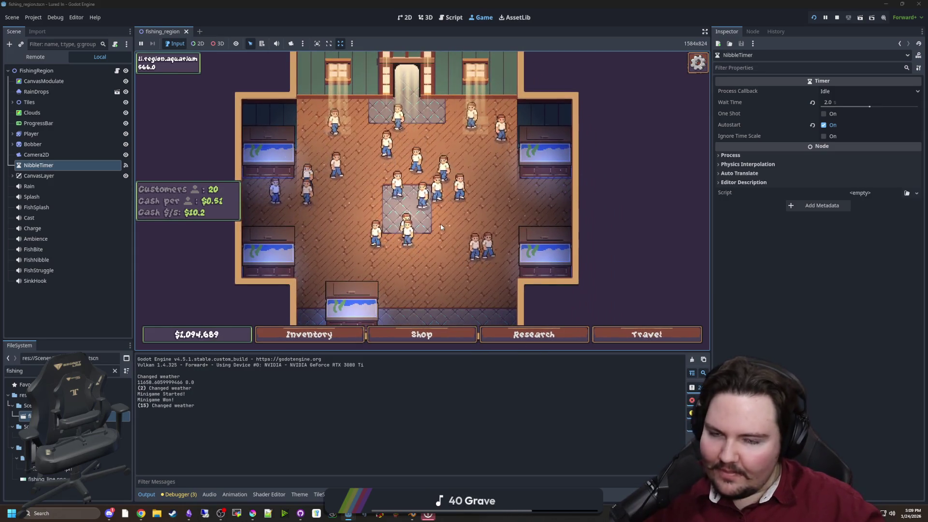
key("super+Down")
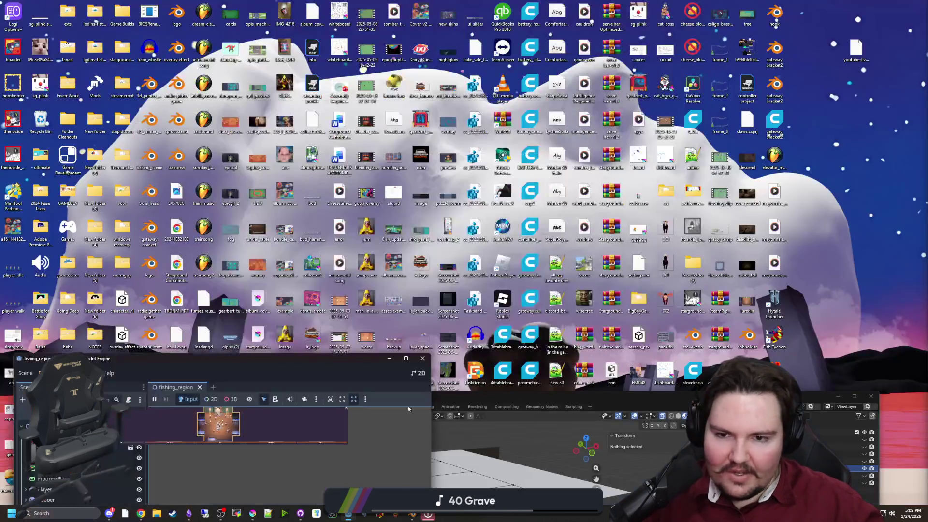
Merge the outer floor edges and the inner quad's three bottom vertices into single points.
key("super+Down")
key("super+Up")
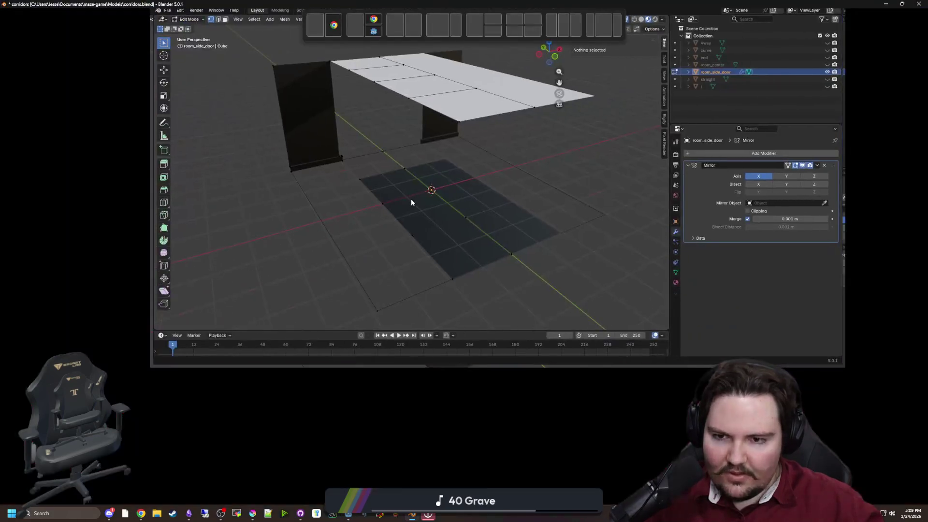
mouse_move(323, 273)
left_mouse_down()
mouse_move(406, 369)
mouse_move(375, 300)
mouse_move(428, 303)
mouse_move(289, 216)
mouse_move(338, 277)
mouse_move(267, 288)
left_mouse_up()
left_click(538, 269)
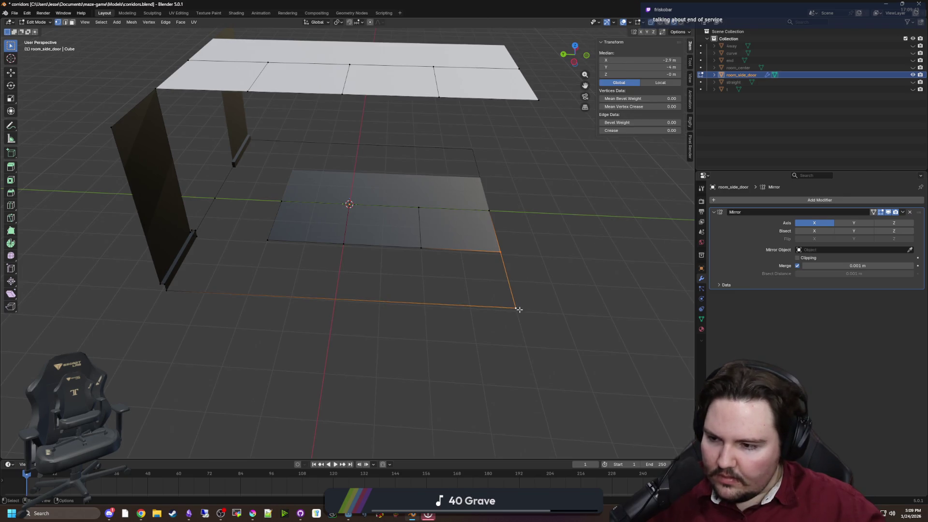
key("m")
left_click(521, 311)
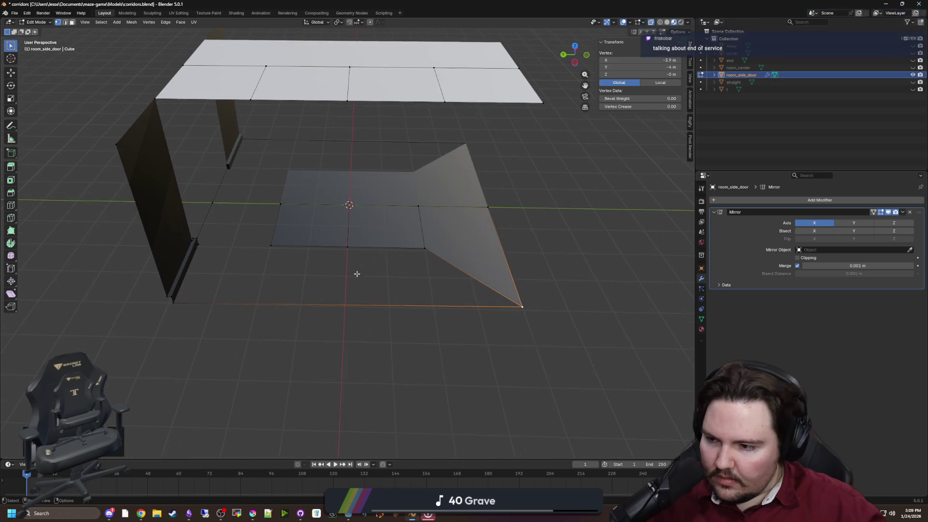
left_click(297, 263)
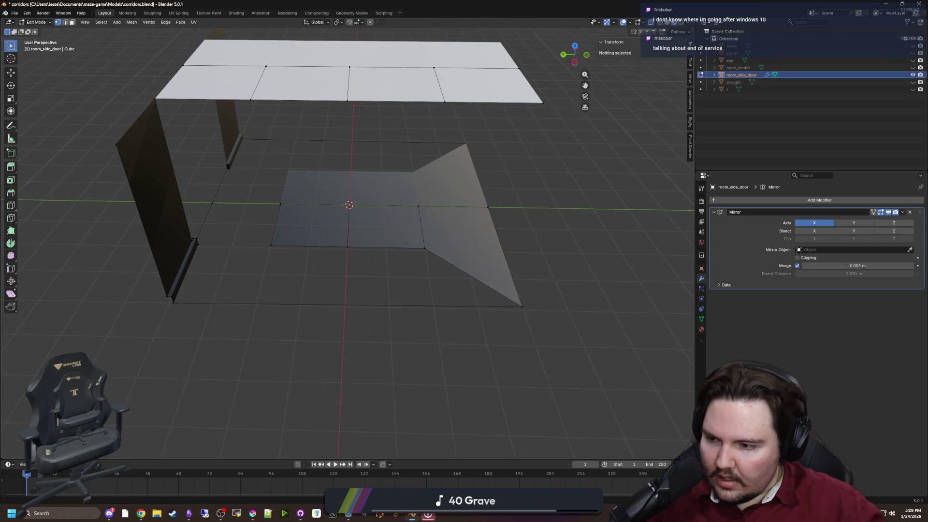
left_click_drag(456, 270, 241, 220)
key("m")
left_click(526, 303)
left_click(288, 237)
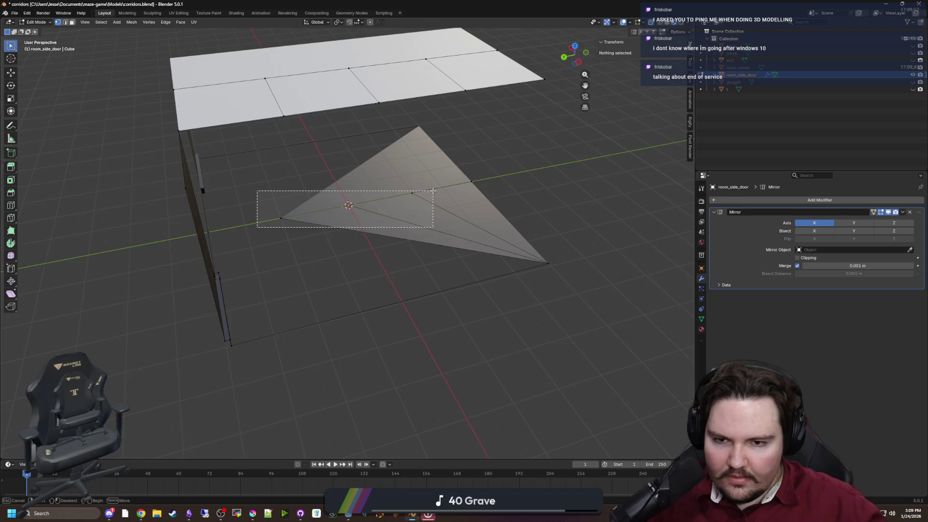
Delete the leftover triangle faces on the floor.
left_click_drag(433, 192, 433, 192)
key("x")
left_click(478, 192)
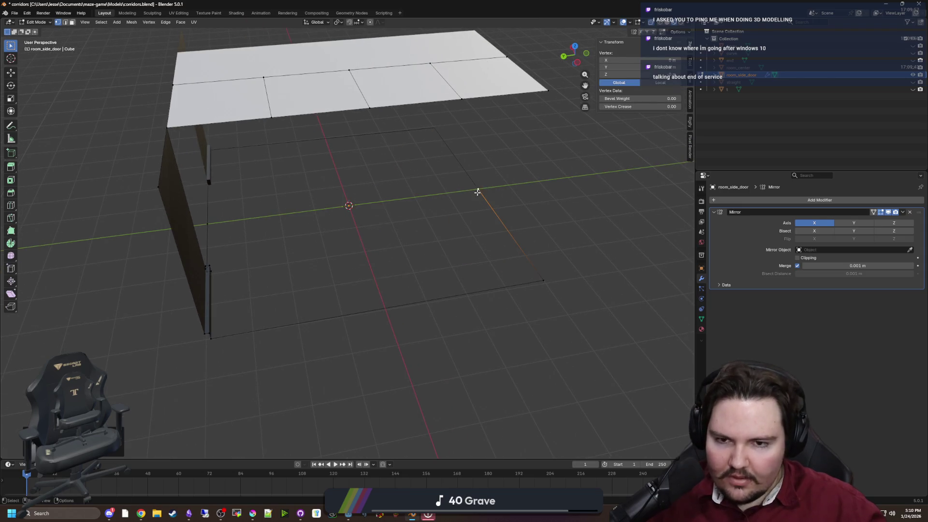
left_click(421, 273)
Fill the open floor edge loop with a face.
left_click_drag(421, 273, 219, 297)
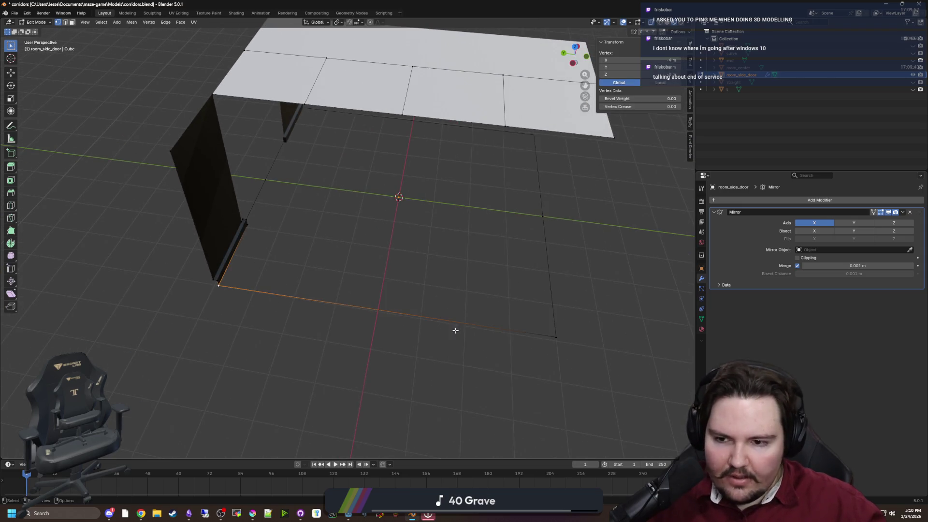
left_click(555, 336, "shift")
scroll(386, 272, "up", 2)
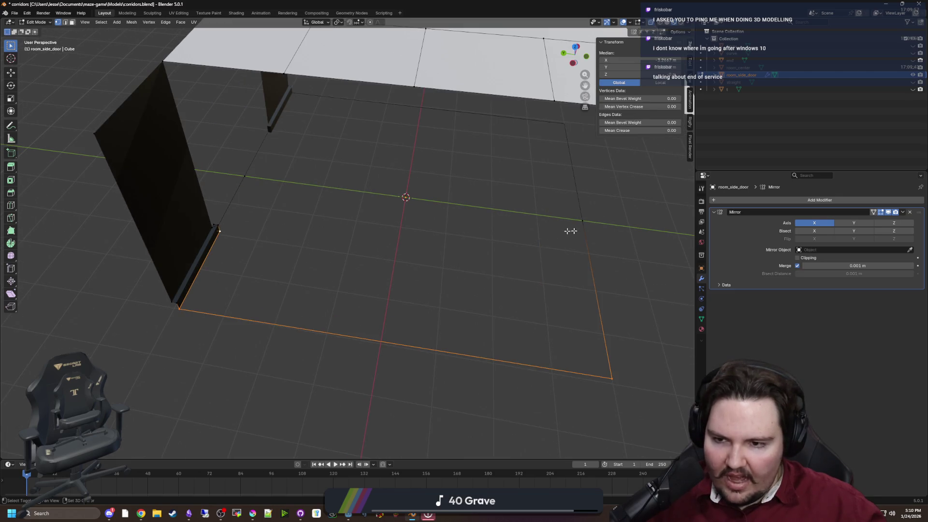
key("f")
left_click(255, 209)
mouse_move(254, 209)
left_mouse_down()
mouse_move(232, 215)
mouse_move(379, 155)
mouse_move(280, 248)
mouse_move(338, 248)
mouse_move(253, 200)
left_mouse_up()
Merge the bottom-edge floor vertices into the wall corner vertex.
left_click(342, 247)
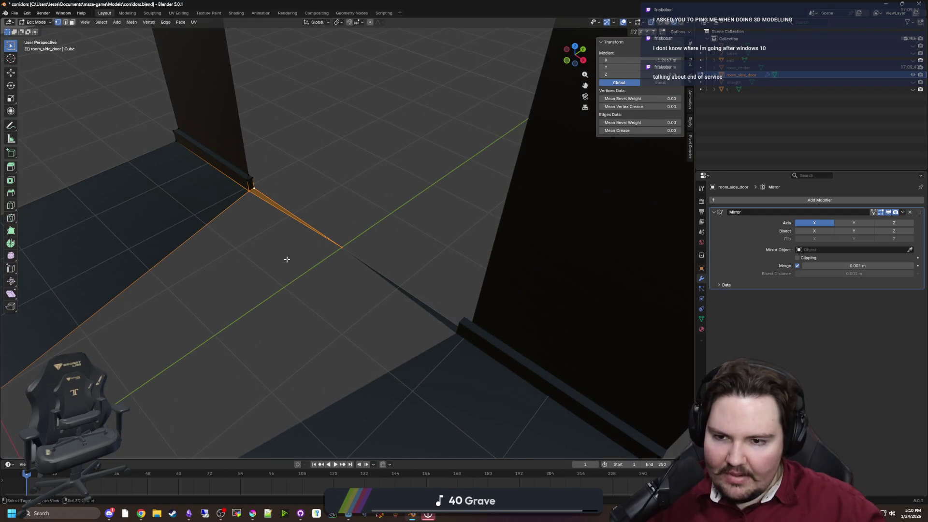
left_click_drag(287, 259, 439, 223)
left_click(487, 205)
left_click_drag(486, 205, 357, 170)
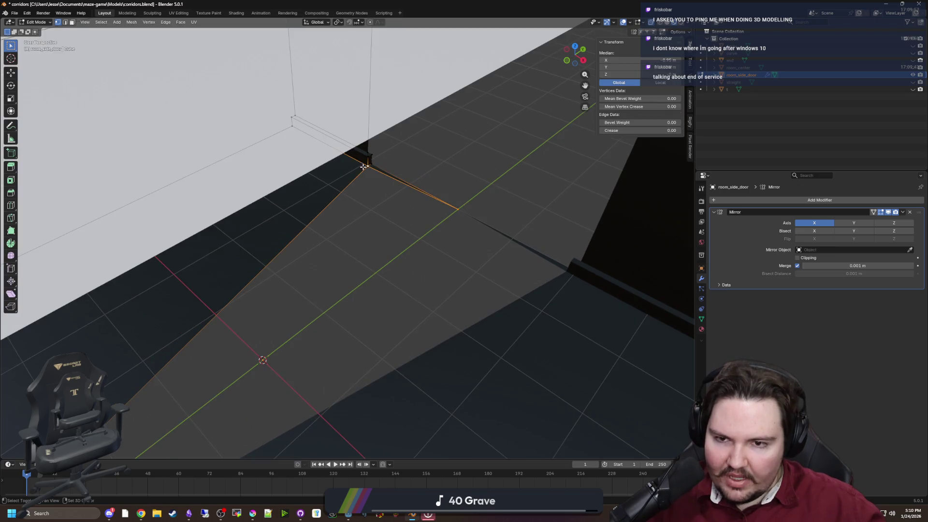
mouse_move(330, 319)
left_mouse_down()
mouse_move(314, 234)
mouse_move(207, 315)
mouse_move(321, 325)
mouse_move(434, 312)
mouse_move(383, 373)
mouse_move(445, 306)
mouse_move(373, 321)
mouse_move(230, 229)
left_mouse_up()
scroll(203, 296, "down", 2)
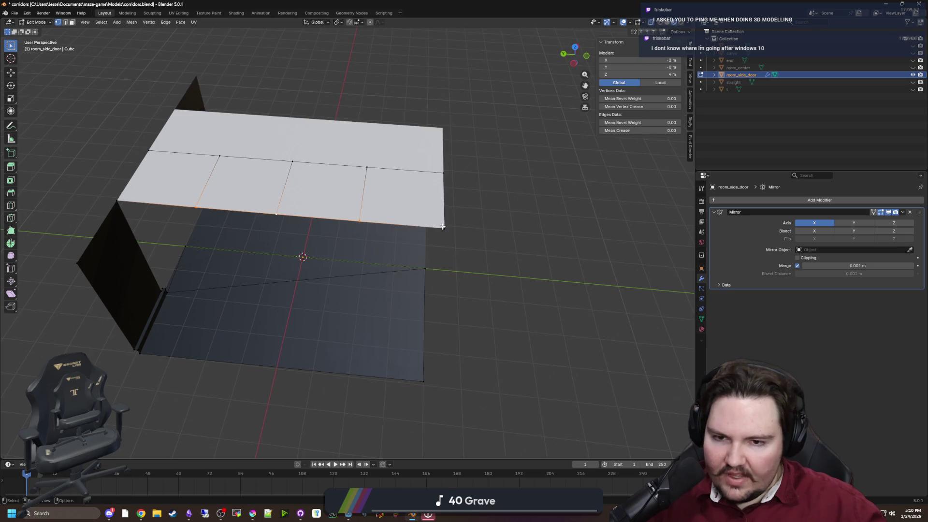
key("m")
left_click(425, 233)
left_click_drag(394, 255, 411, 171)
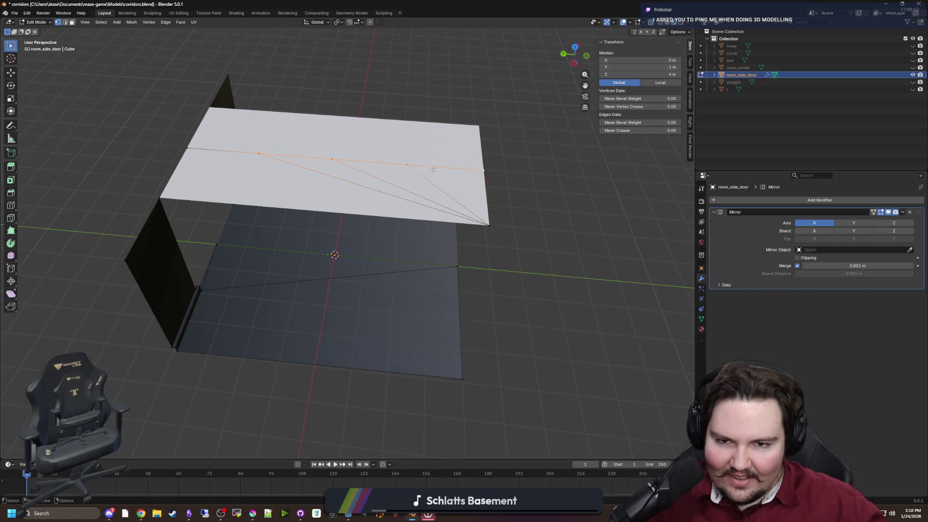
Merge the fanned ceiling vertices into one, then switch to Obsidian.
key("m")
left_click(464, 176)
left_click_drag(464, 177, 398, 259)
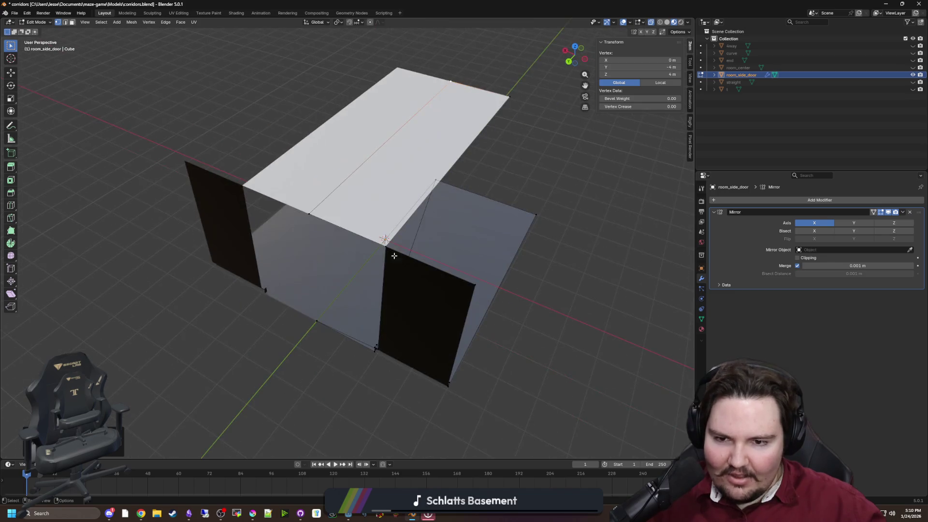
left_click_drag(439, 284, 371, 282)
left_click(107, 159)
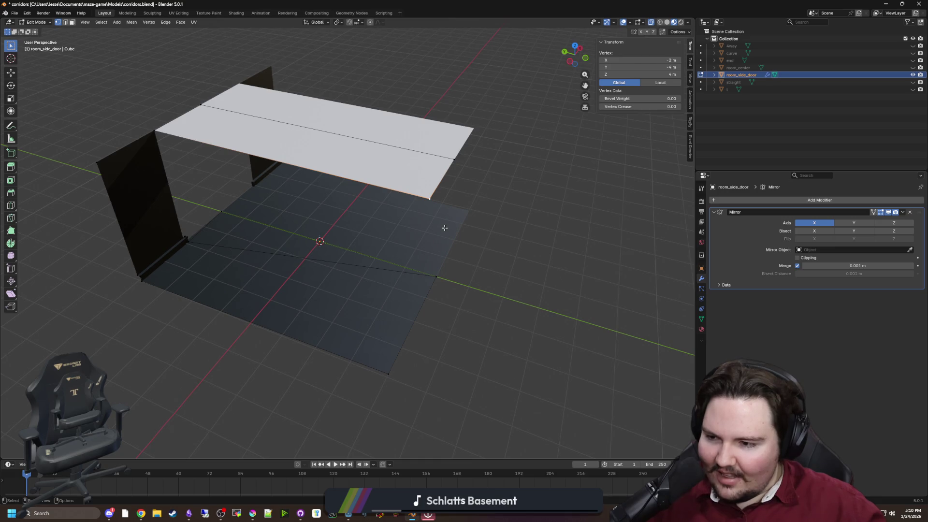
left_click_drag(445, 228, 429, 235)
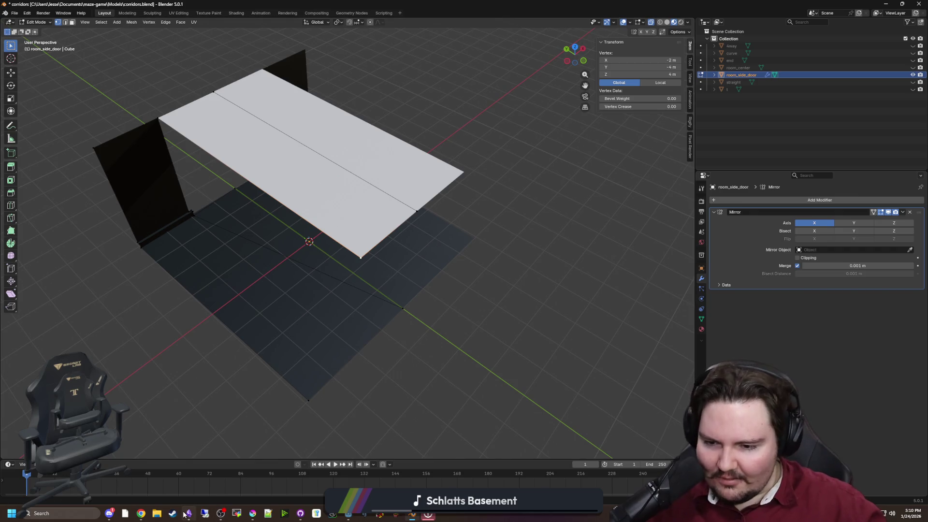
key("alt+Tab")
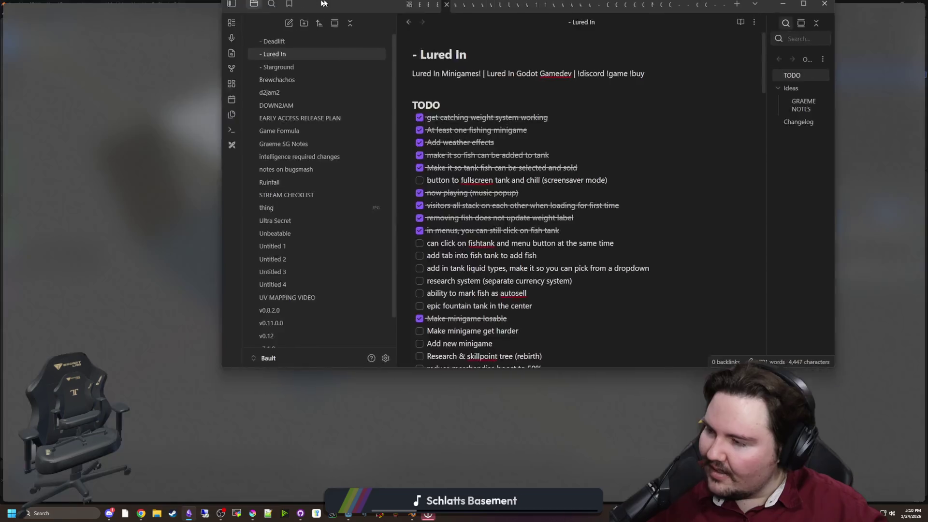
Open the Deadlift note, scroll to its Changelog and modelling reminder, then return to Blender.
left_click(75, 48)
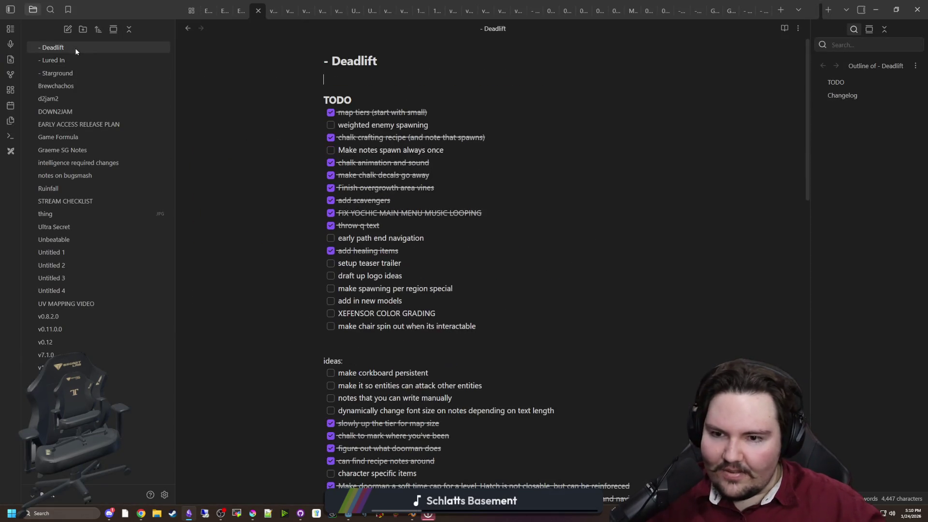
scroll(371, 280, "down", 9)
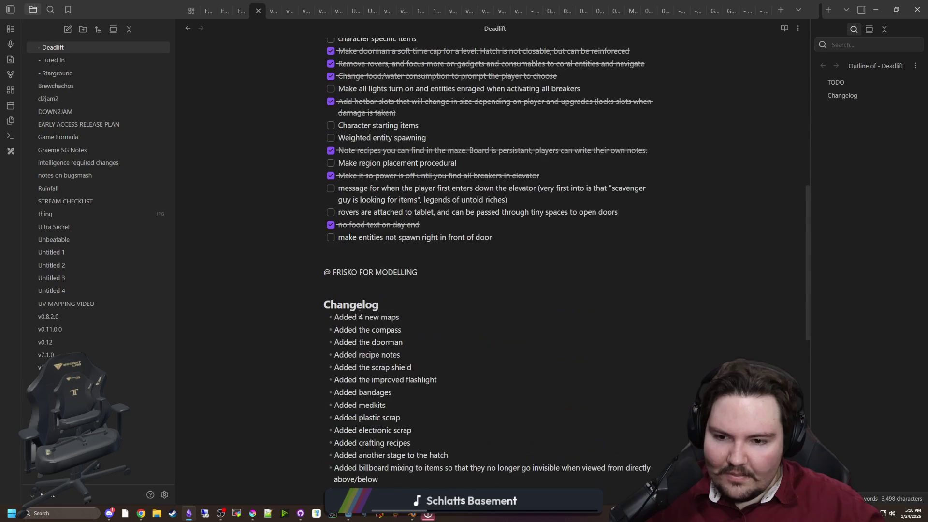
left_click(350, 304)
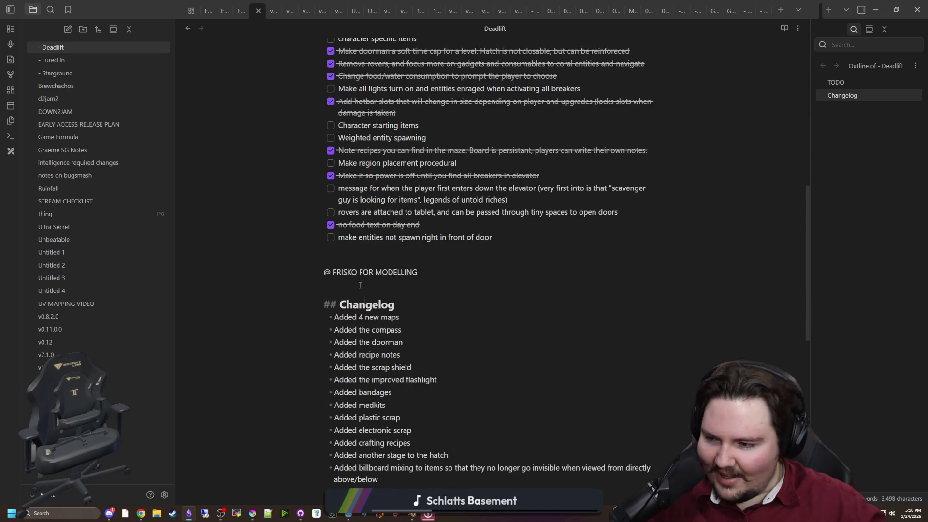
key("alt+Tab")
left_click(502, 313)
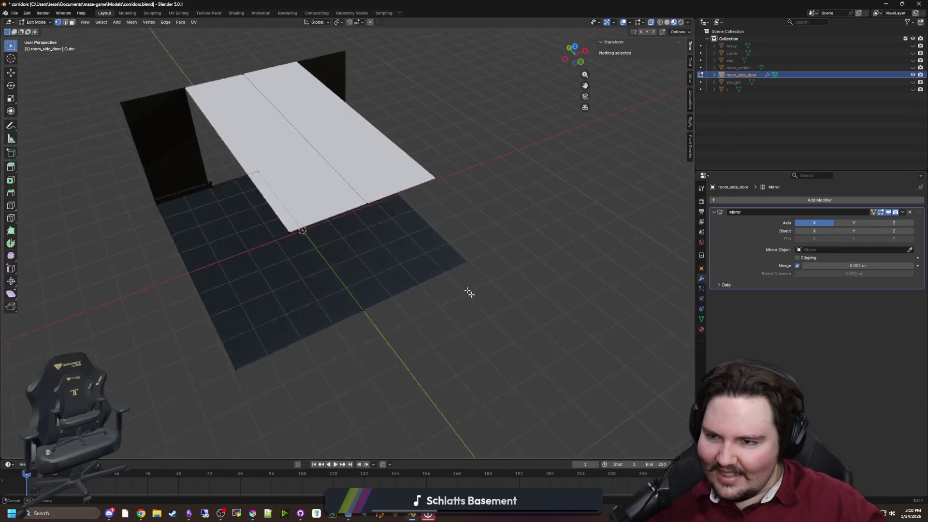
Move the ceiling corner vertex to X -4 m.
left_click_drag(438, 288, 420, 302)
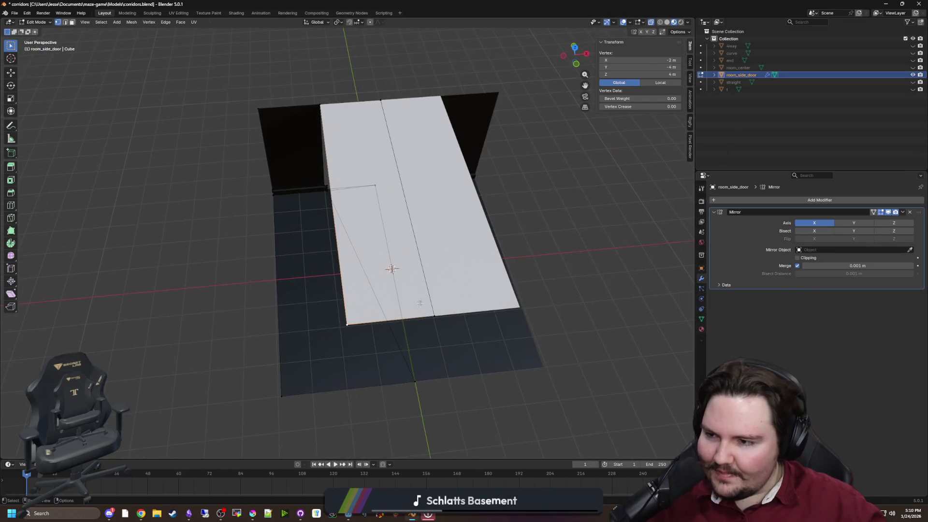
left_click_drag(498, 330, 514, 332)
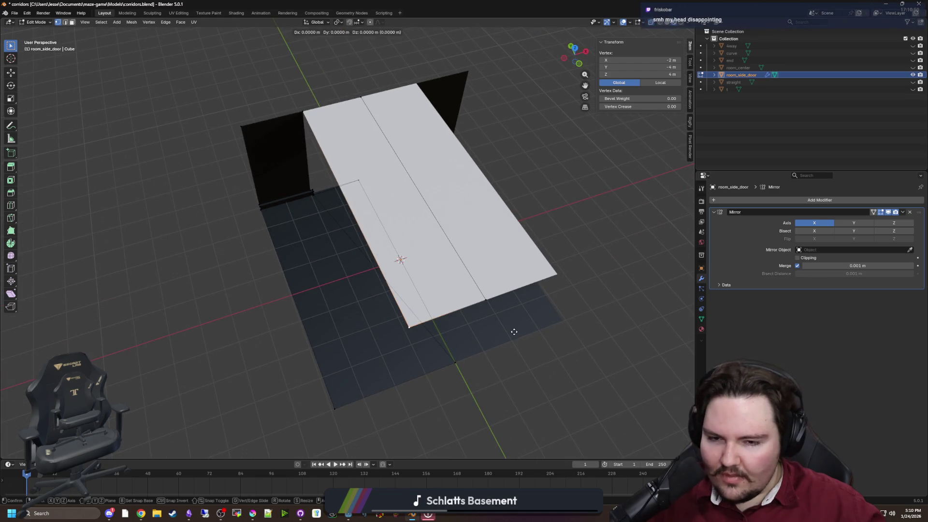
left_click(481, 342)
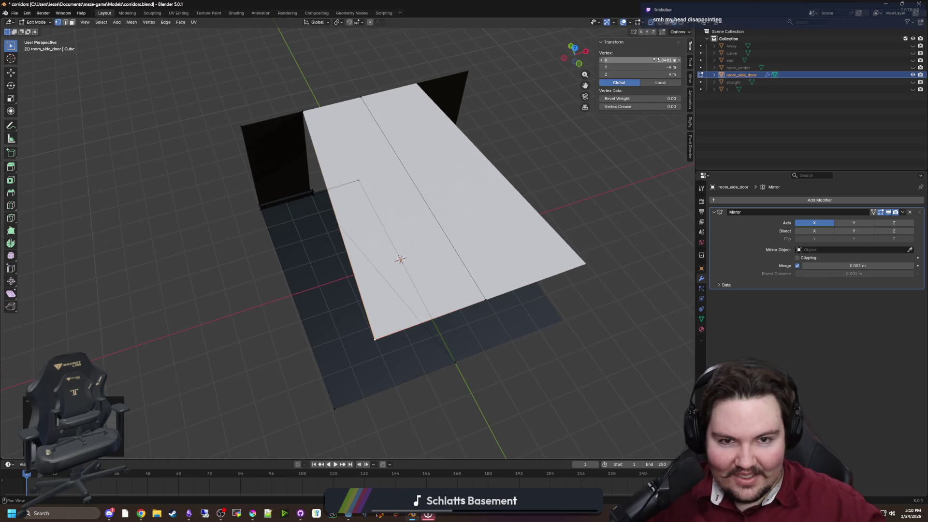
type("-4")
key("Return")
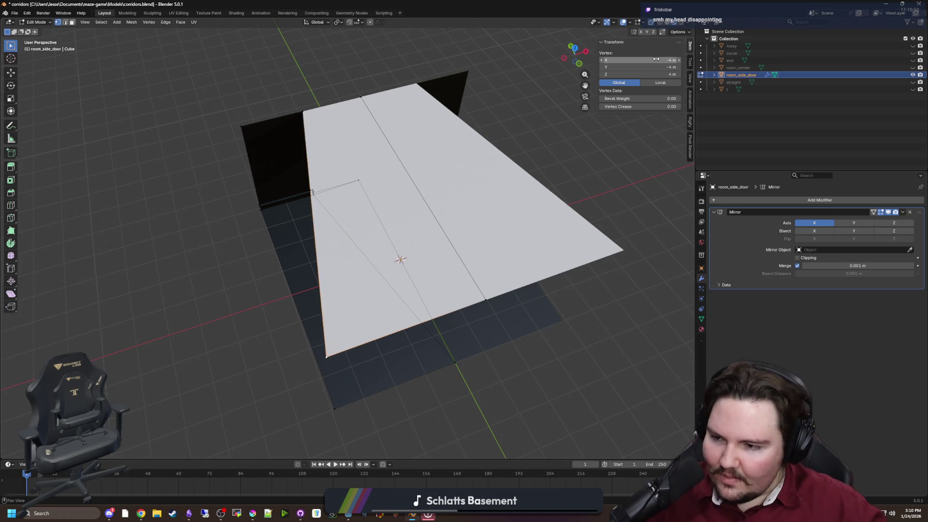
left_click(165, 200)
Fill the missing ceiling face and check the closed box in Object Mode.
mouse_move(165, 201)
left_mouse_down()
mouse_move(265, 178)
mouse_move(352, 182)
left_mouse_up()
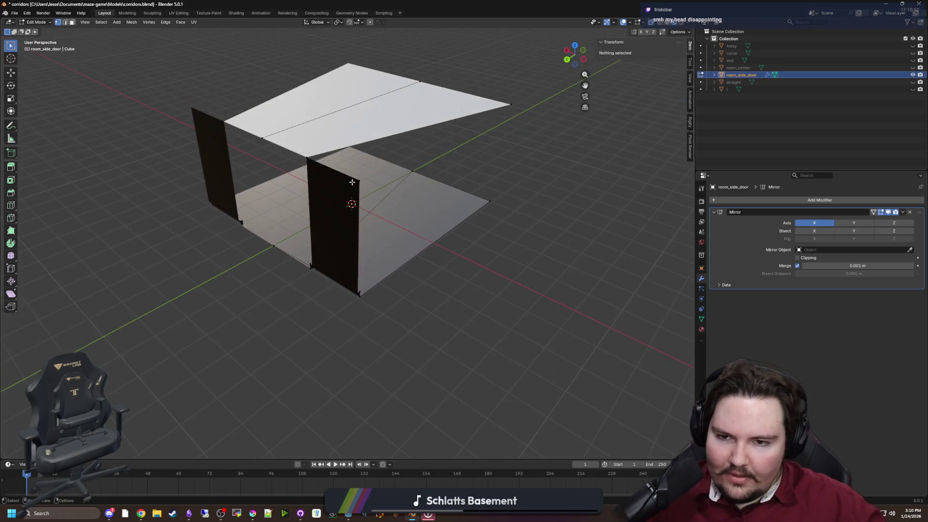
key("f")
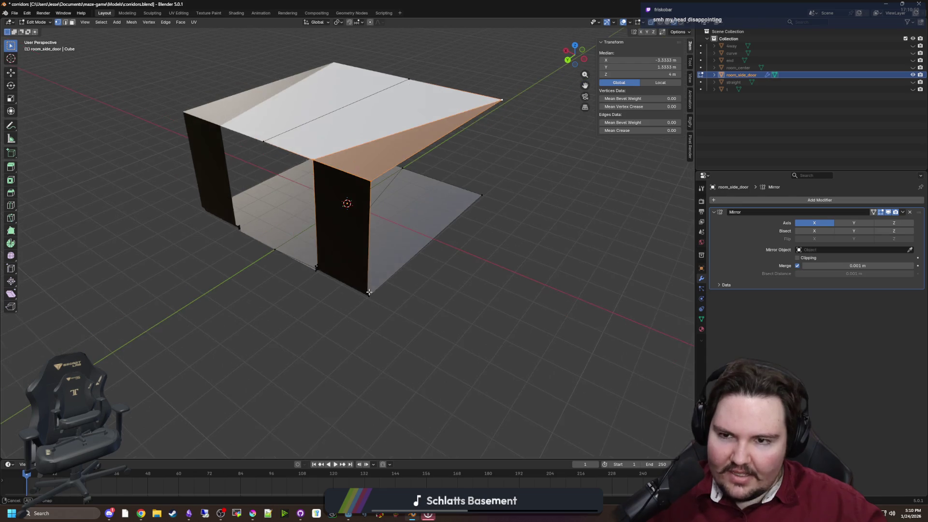
key("alt+a")
key("Tab")
mouse_move(346, 201)
left_mouse_down()
mouse_move(396, 298)
mouse_move(321, 310)
mouse_move(337, 244)
mouse_move(386, 216)
mouse_move(387, 155)
mouse_move(420, 236)
left_mouse_up()
key("Tab")
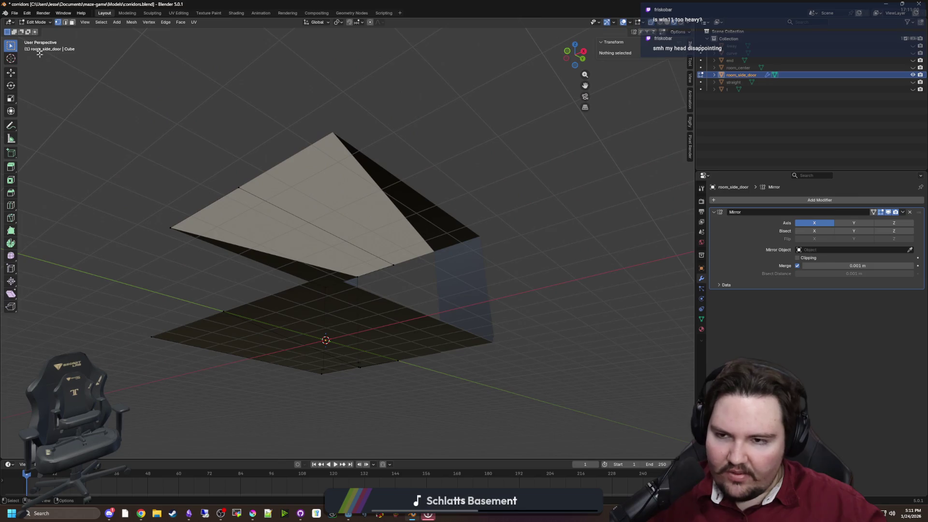
left_click_drag(283, 227, 318, 220)
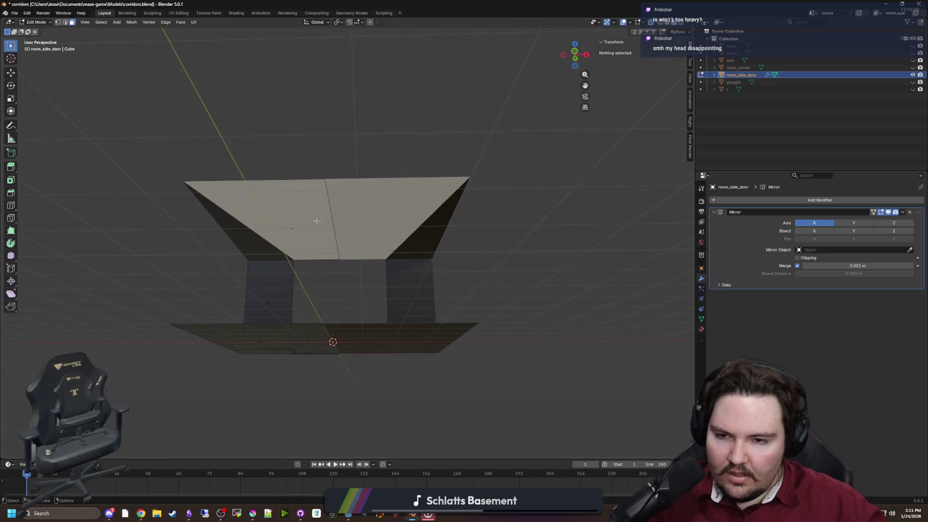
left_click(292, 233)
Assign the Ceiling material to the front-left and triangular ceiling faces.
left_click(249, 241, "shift")
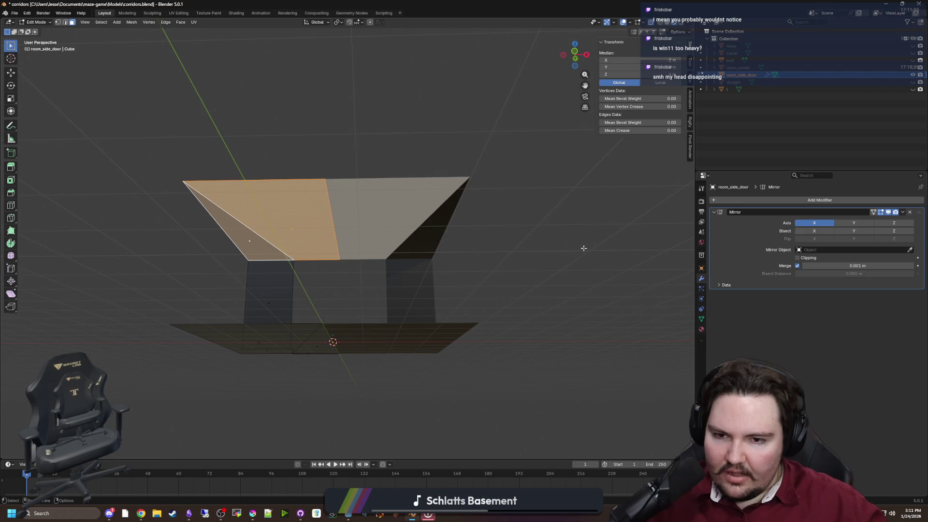
left_click(703, 329)
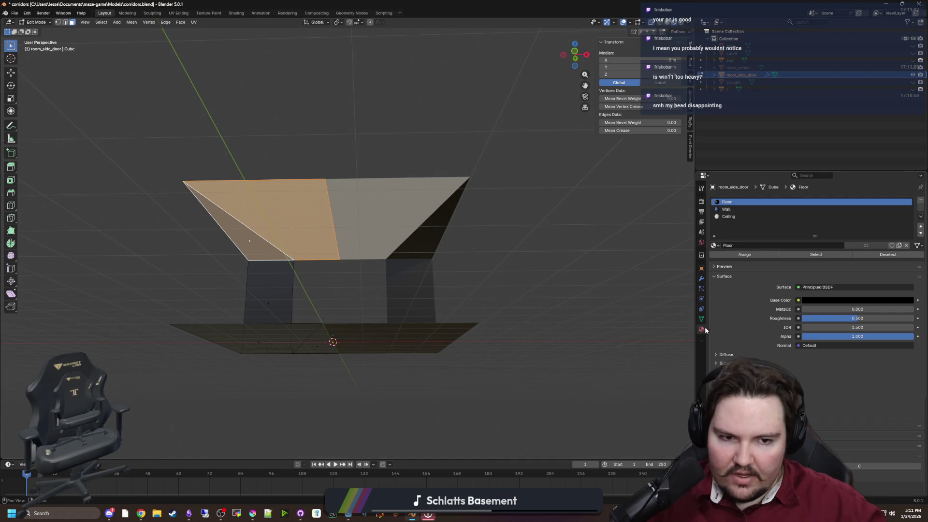
left_click(737, 217)
left_click(751, 255)
key("Tab")
mouse_move(468, 248)
left_mouse_down()
mouse_move(563, 288)
mouse_move(559, 279)
left_mouse_up()
key("Tab")
scroll(491, 281, "up", 5)
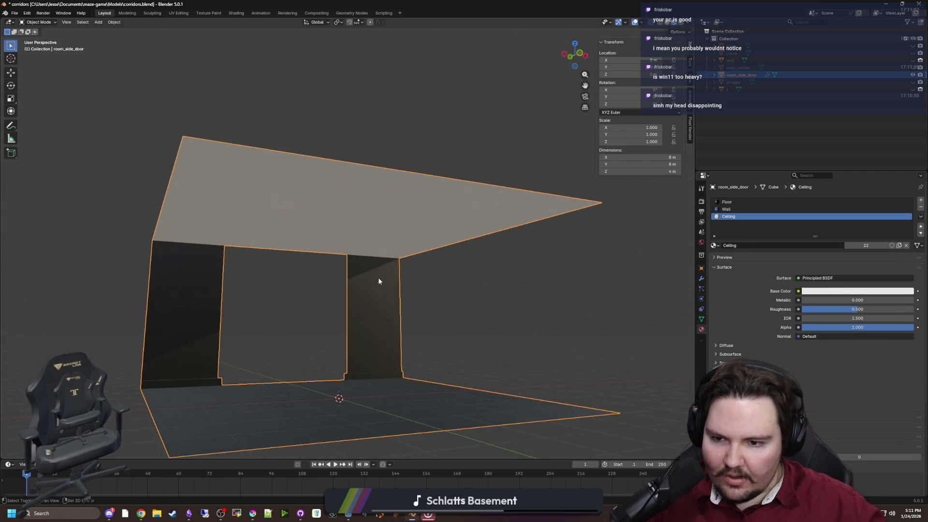
scroll(344, 253, "up", 2)
scroll(363, 259, "down", 5)
left_click_drag(363, 259, 404, 224)
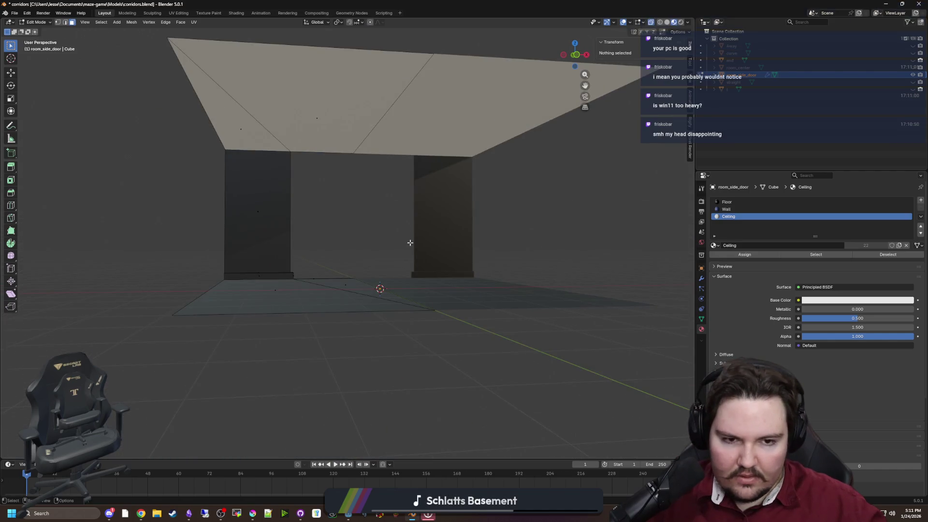
Assign the Wall material to the side wall face and the floor strip.
left_click(726, 209)
key("a")
key("alt+a")
mouse_move(325, 188)
left_mouse_down()
mouse_move(249, 222)
mouse_move(331, 219)
left_mouse_up()
mouse_move(159, 171)
left_mouse_down()
mouse_move(332, 229)
mouse_move(252, 271)
mouse_move(669, 240)
left_mouse_up()
left_click(216, 278, "shift")
left_click(726, 209)
left_click(744, 254)
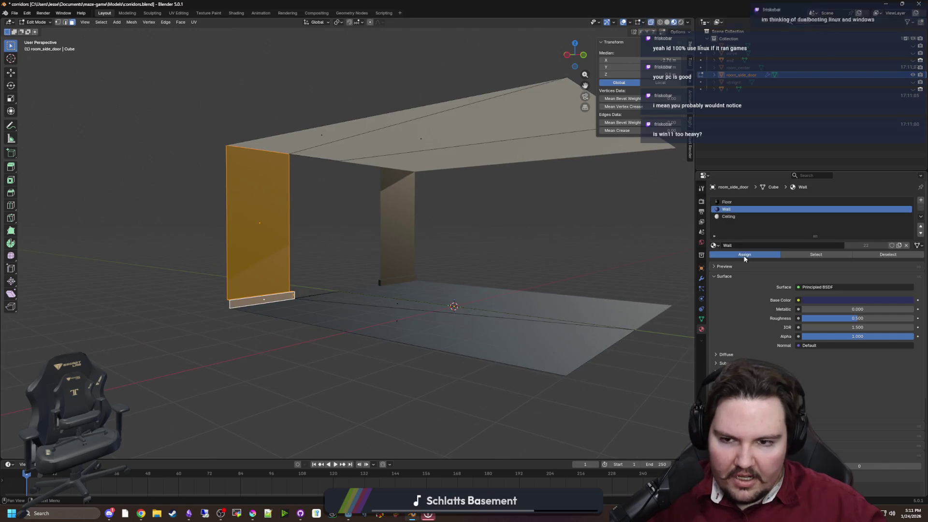
key("Tab")
Inspect the room from several angles and select the room_side_door piece.
left_click(530, 253)
scroll(457, 272, "up", 5)
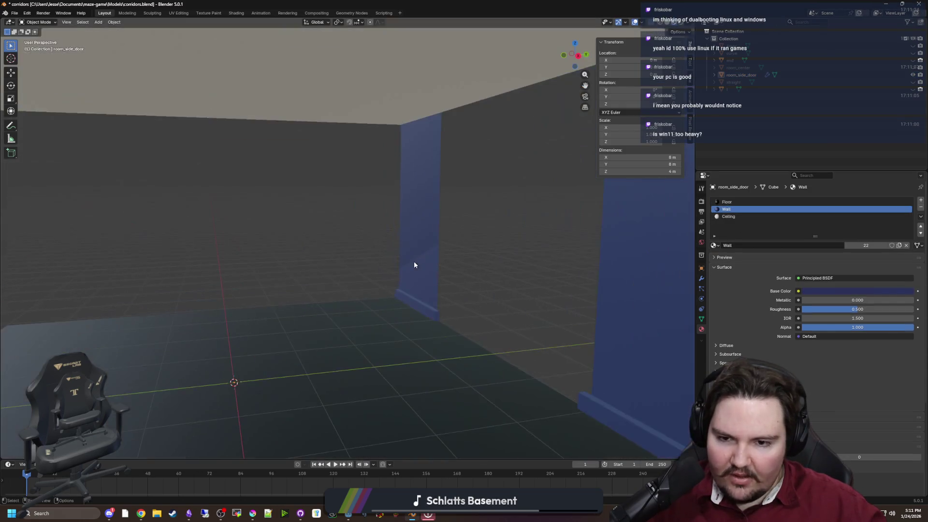
mouse_move(436, 266)
left_mouse_down()
mouse_move(361, 271)
mouse_move(330, 258)
left_mouse_up()
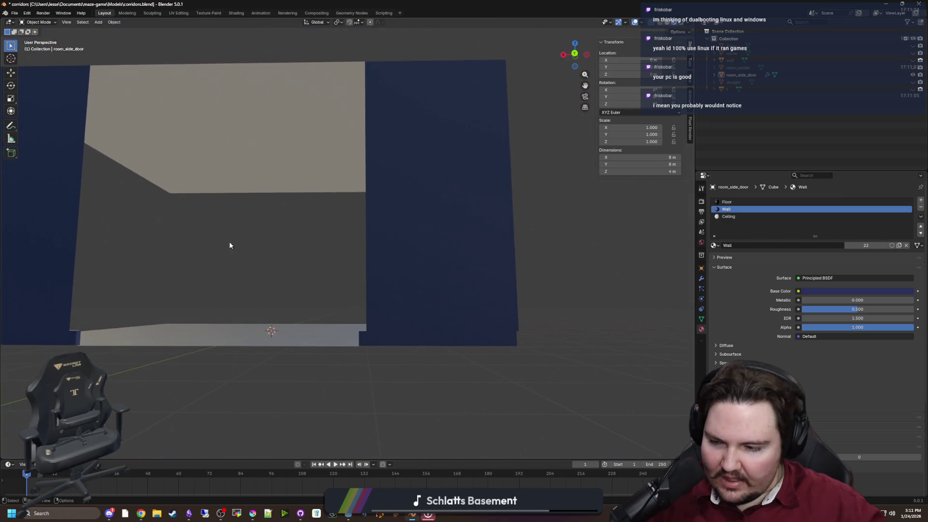
scroll(230, 245, "down", 4)
mouse_move(229, 245)
left_mouse_down()
mouse_move(285, 296)
mouse_move(348, 290)
mouse_move(390, 240)
left_mouse_up()
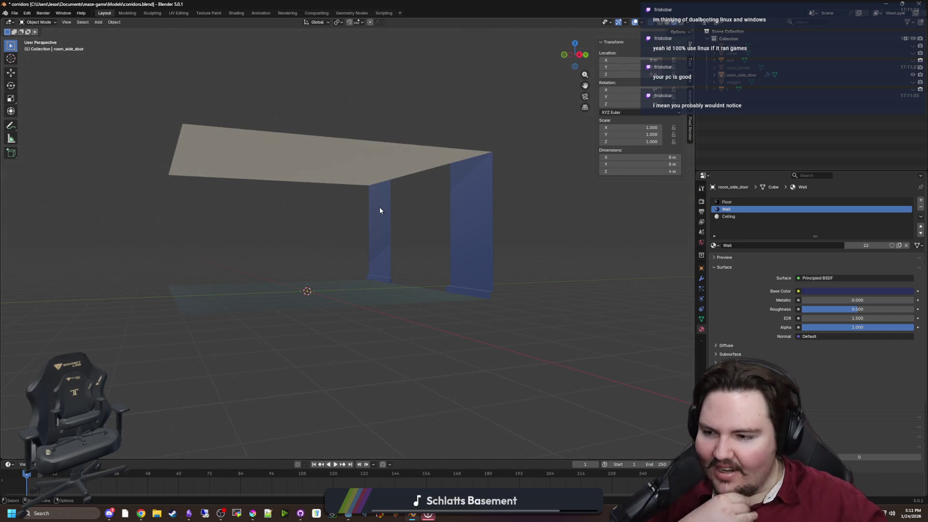
left_click_drag(377, 210, 352, 218)
left_click_drag(274, 190, 280, 216)
left_click(333, 240)
left_click_drag(333, 240, 320, 226)
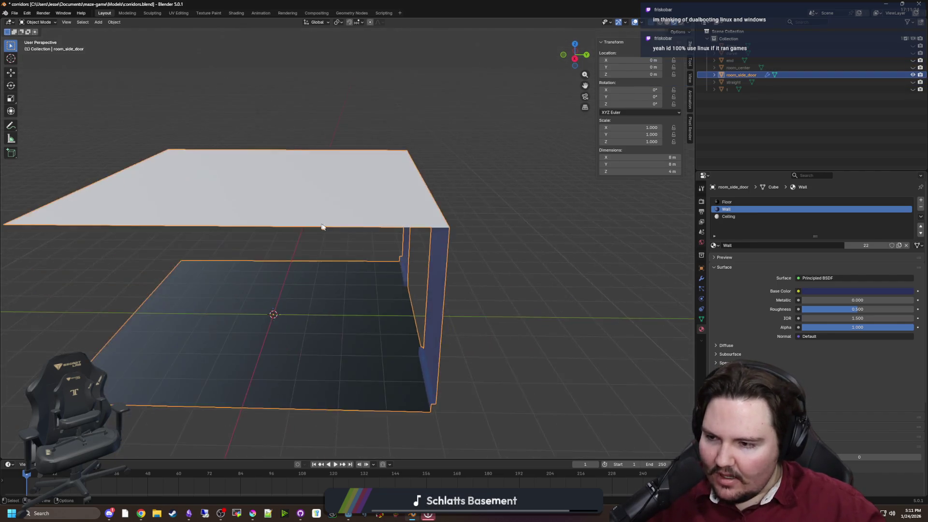
Enter Edit Mode on room_side_door and survey the ceiling edges from several angles.
key("Tab")
scroll(263, 288, "down", 4)
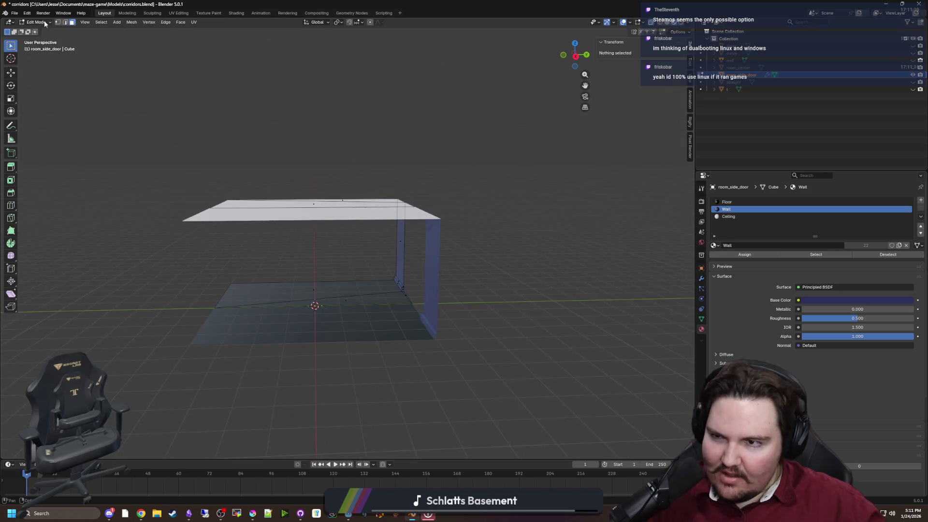
mouse_move(478, 242)
left_mouse_down()
mouse_move(486, 261)
mouse_move(498, 253)
mouse_move(411, 234)
left_mouse_up()
scroll(476, 244, "up", 2)
mouse_move(657, 232)
left_mouse_down()
mouse_move(472, 98)
mouse_move(301, 206)
mouse_move(300, 223)
mouse_move(357, 140)
mouse_move(538, 282)
mouse_move(504, 284)
mouse_move(513, 262)
left_mouse_up()
left_click(63, 23)
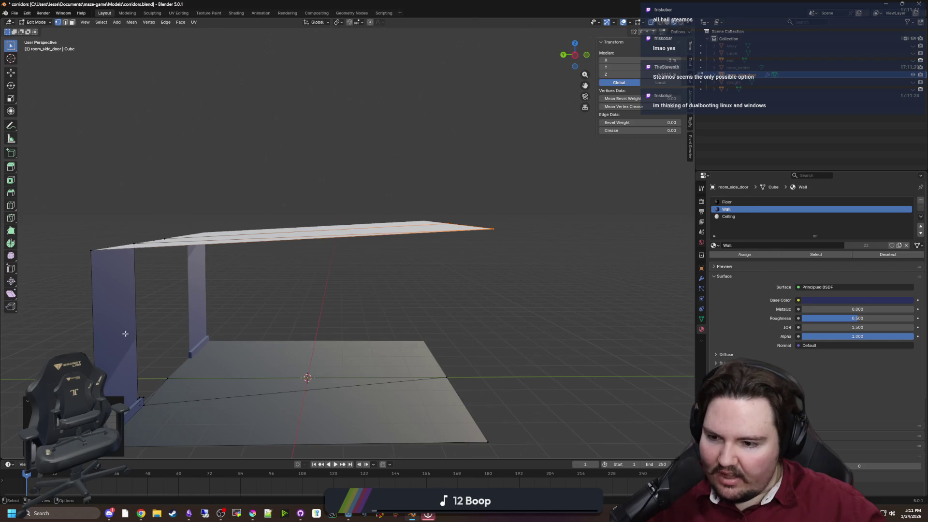
left_click(425, 288)
mouse_move(425, 288)
left_mouse_down()
mouse_move(498, 293)
mouse_move(358, 346)
mouse_move(420, 294)
mouse_move(257, 252)
mouse_move(286, 259)
left_mouse_up()
left_click_drag(601, 220, 356, 263)
left_click_drag(484, 270, 62, 228)
mouse_move(321, 265)
left_mouse_down()
mouse_move(522, 292)
mouse_move(511, 283)
left_mouse_up()
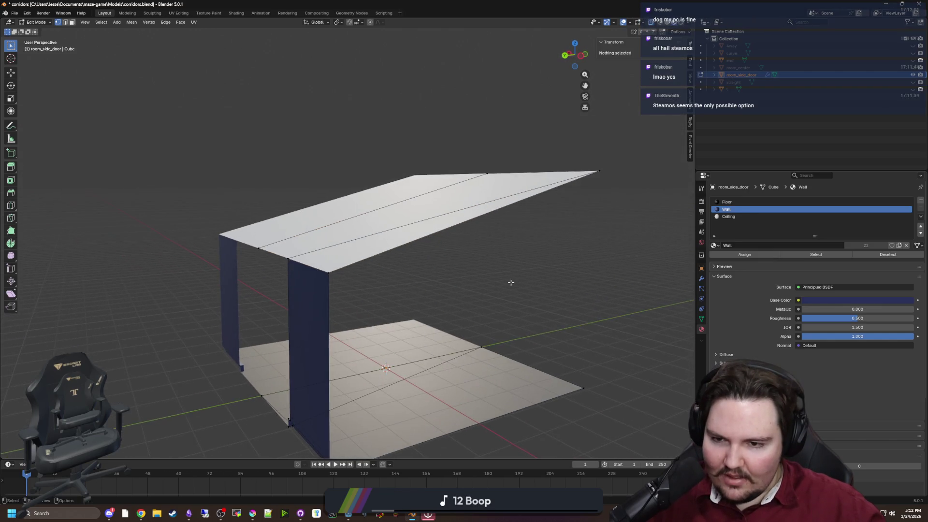
Delete the slanted right ceiling face and the middle ceiling strip.
left_click(72, 22)
left_click_drag(338, 242, 413, 213)
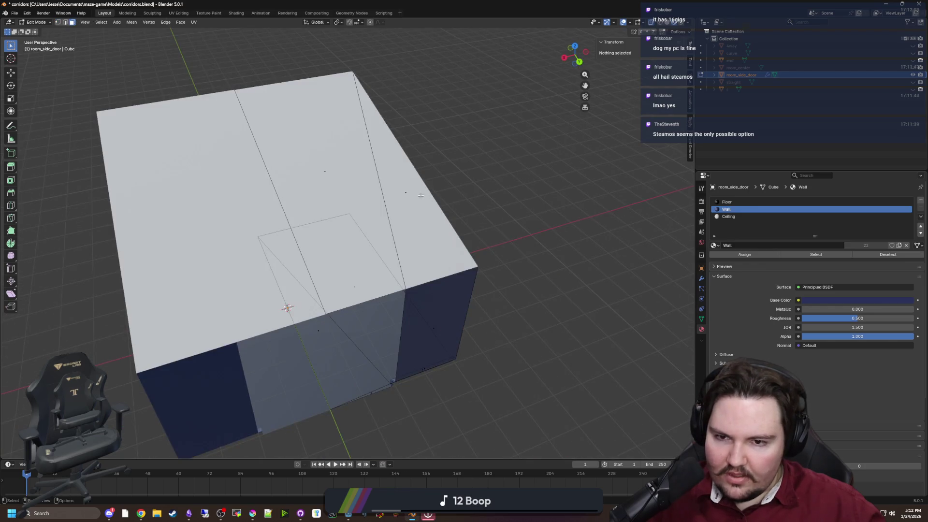
left_click(420, 195)
left_click(318, 174, "shift")
key("x")
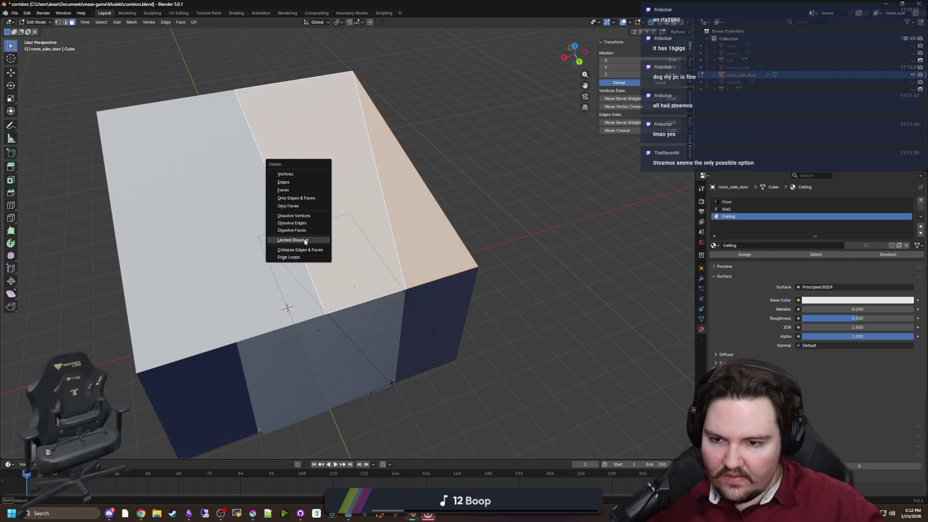
left_click(292, 198)
left_click_drag(292, 201, 275, 180)
Delete the three slanted upright edges.
left_click(65, 21)
left_click(11, 58)
left_click(267, 156)
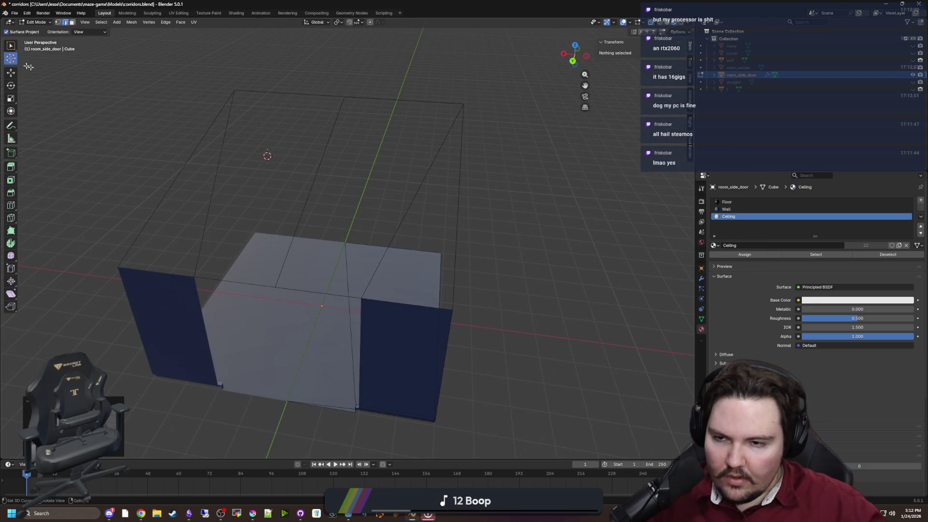
key("w")
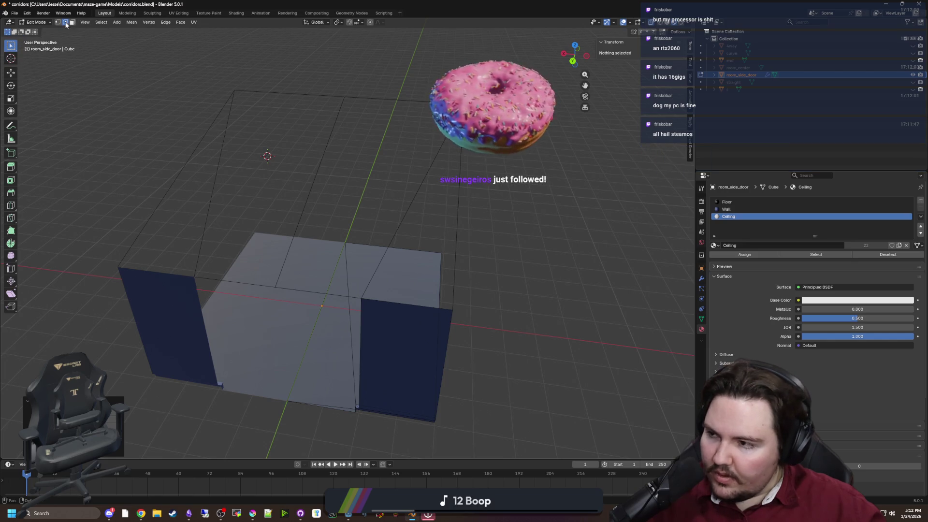
left_click_drag(501, 211, 309, 167)
right_click(251, 149)
left_click(231, 130)
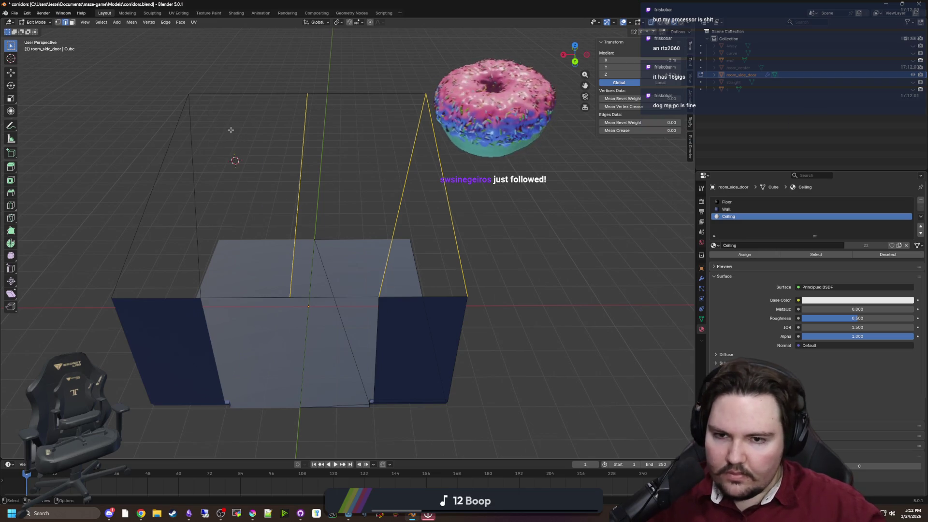
key("x")
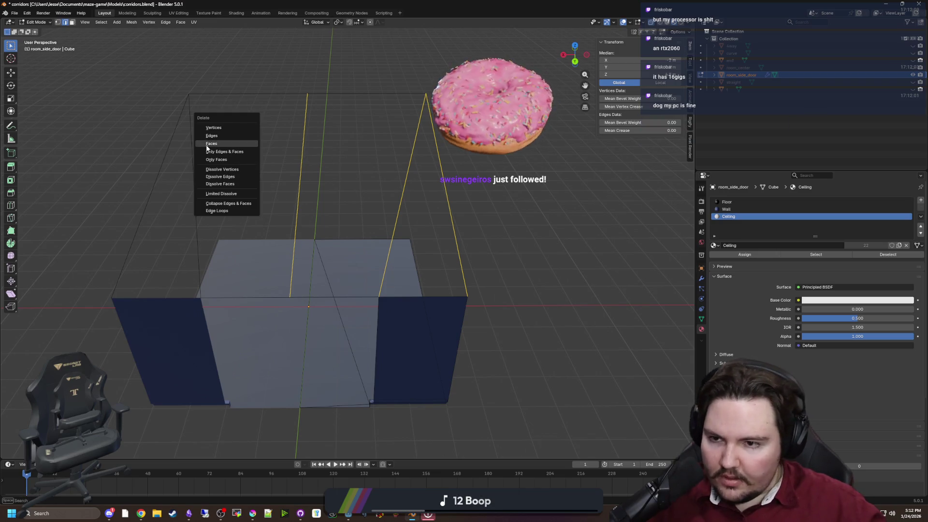
left_click(216, 137)
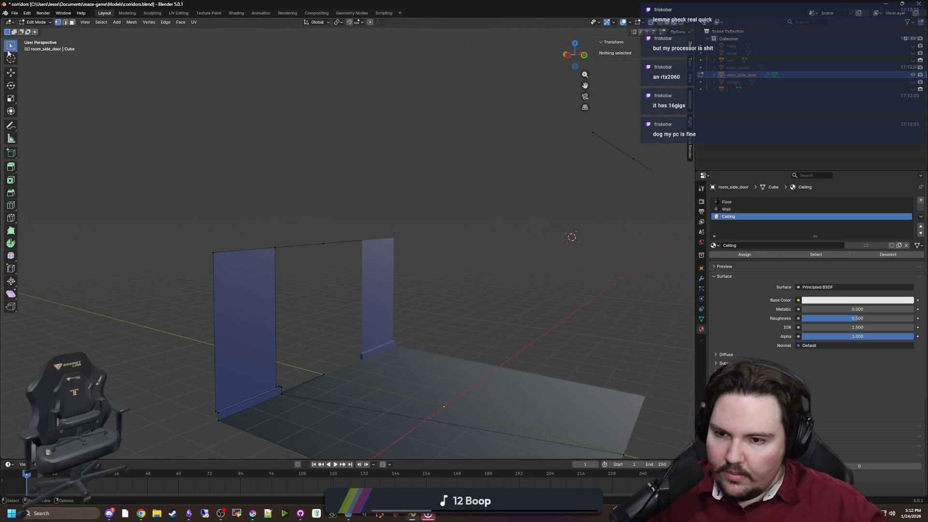
Extrude the doorway's top edges straight up to wall height and fill a ceiling face.
left_click(244, 249)
left_click(305, 245, "shift")
key("e")
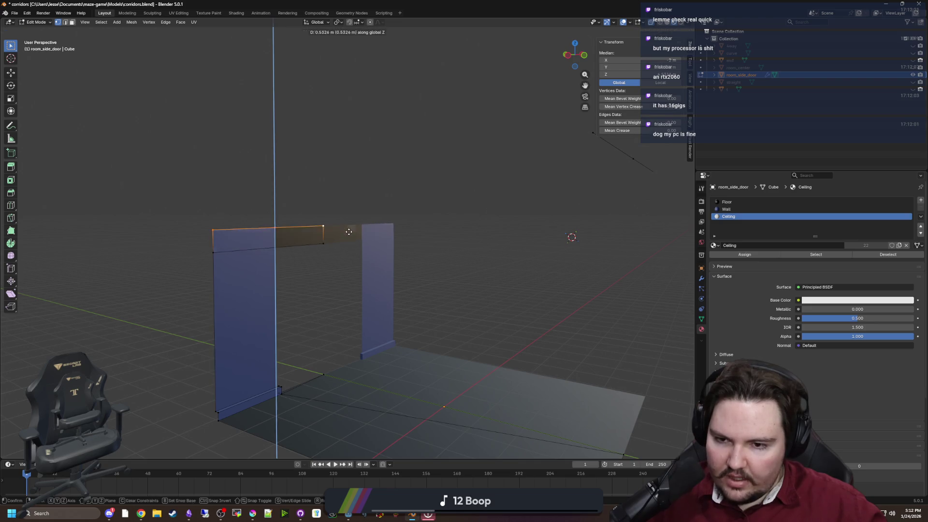
key("z")
key("Return")
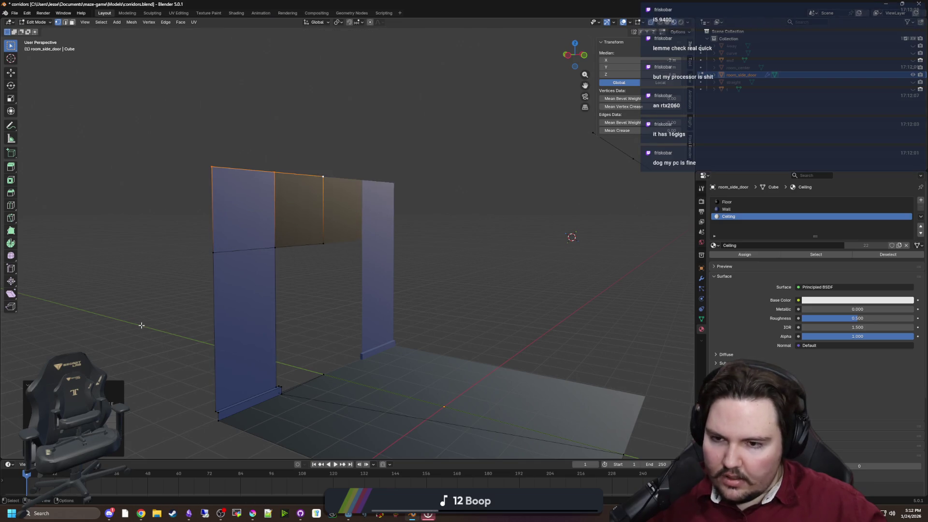
left_click_drag(616, 217, 225, 129)
key("f")
Give the lintel face above the doorway the Wall material and leave Edit Mode.
scroll(348, 217, "up", 3)
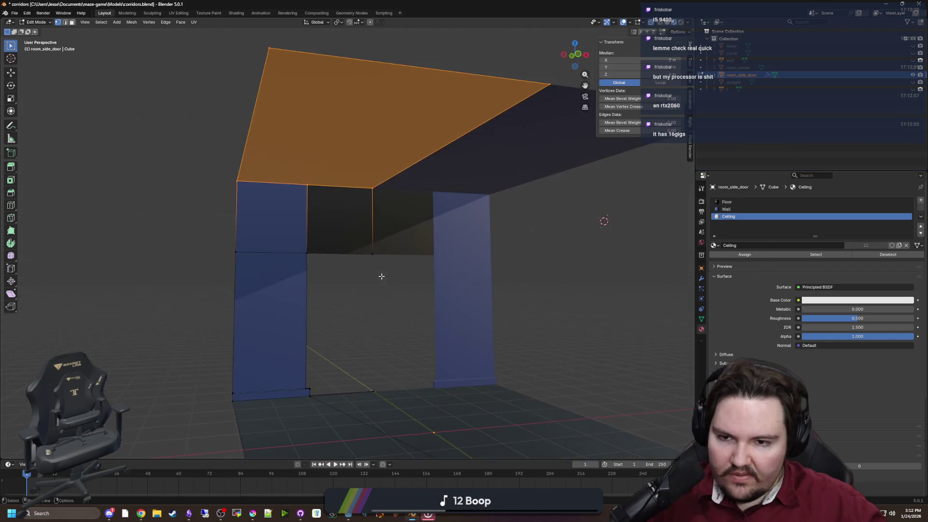
left_click(346, 302)
scroll(346, 302, "up", 2)
key("3")
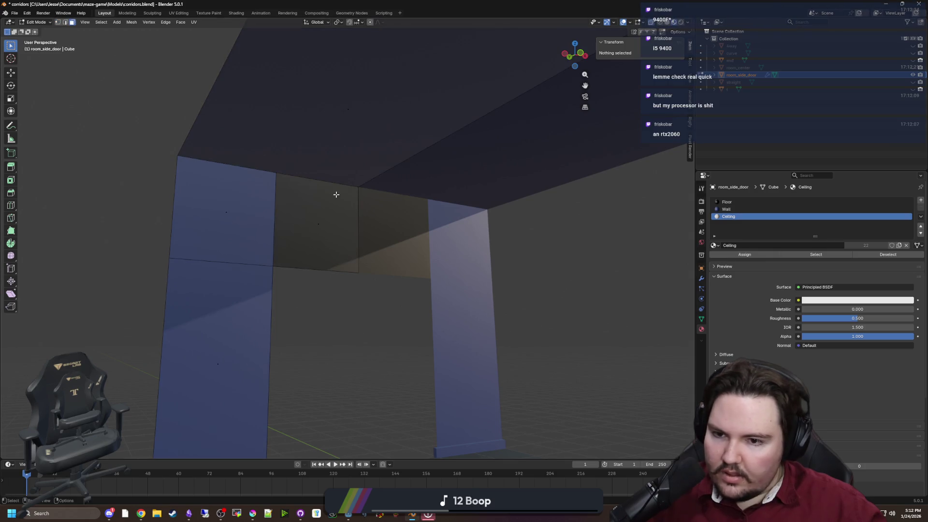
left_click(327, 220)
left_click(726, 209)
left_click(744, 254)
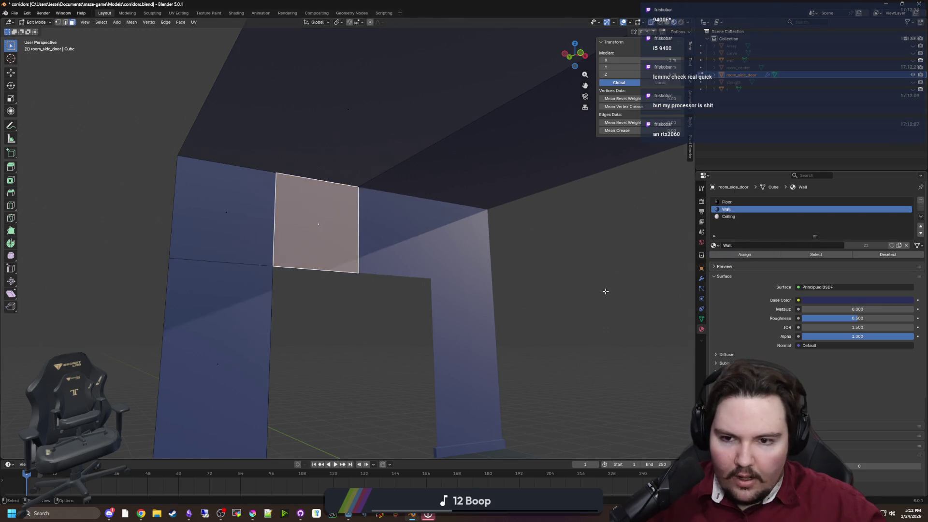
scroll(501, 337, "down", 3)
left_click(501, 337)
scroll(501, 337, "down", 3)
key("Tab")
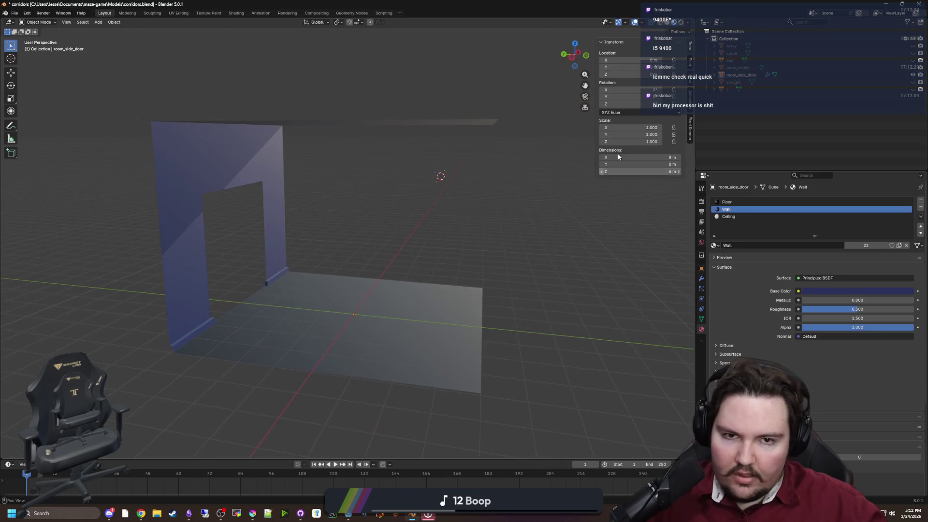
Turn on the Face Orientation overlay and enter Edit Mode on room_side_door.
left_click(644, 23)
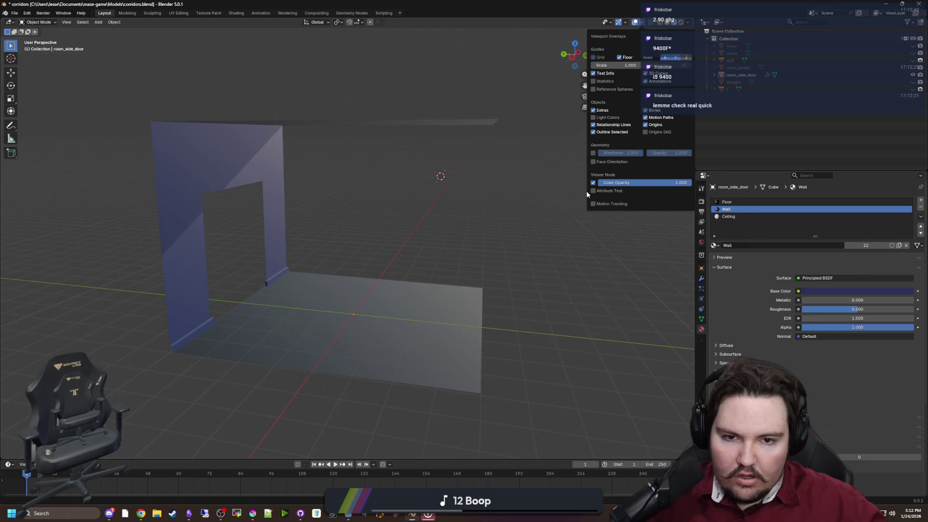
left_click(594, 161)
key("Tab")
scroll(451, 193, "up", 5)
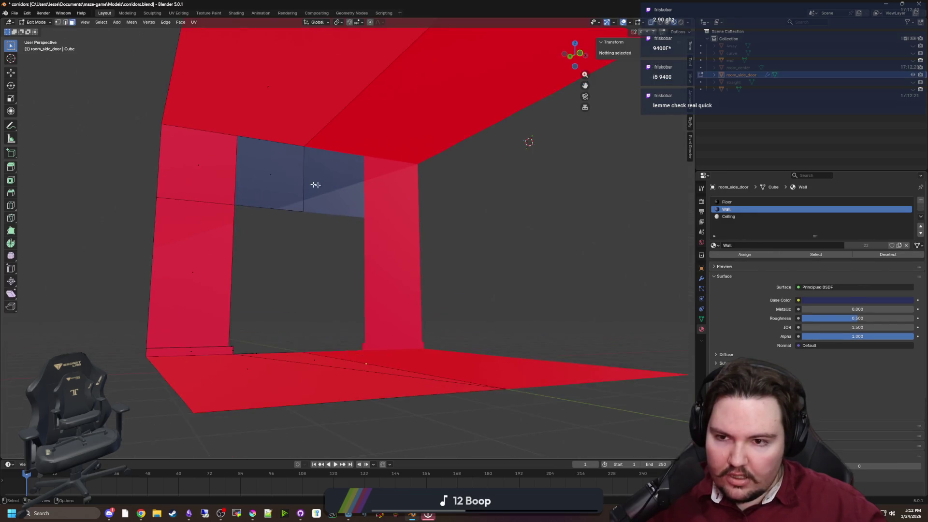
scroll(323, 185, "down", 5)
Select the loop of room faces and flip their normals.
left_click(385, 283, "alt")
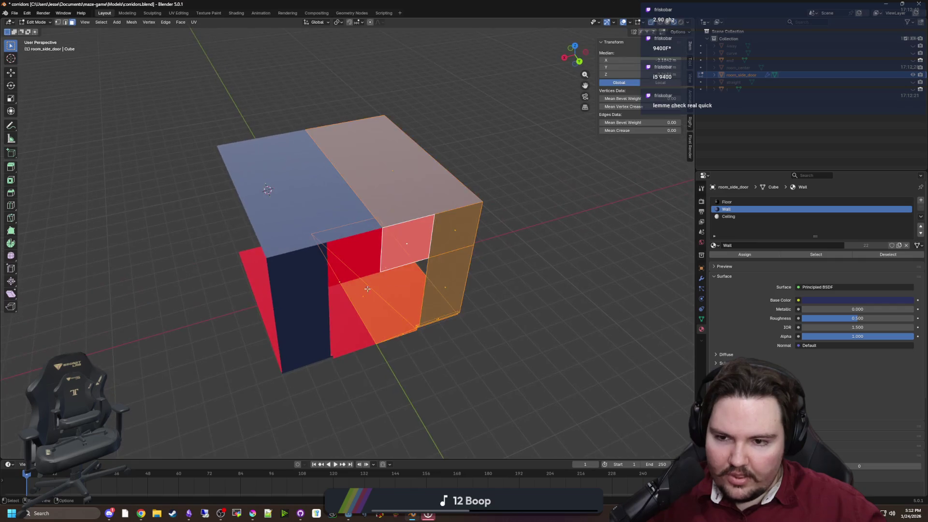
scroll(338, 270, "up", 3)
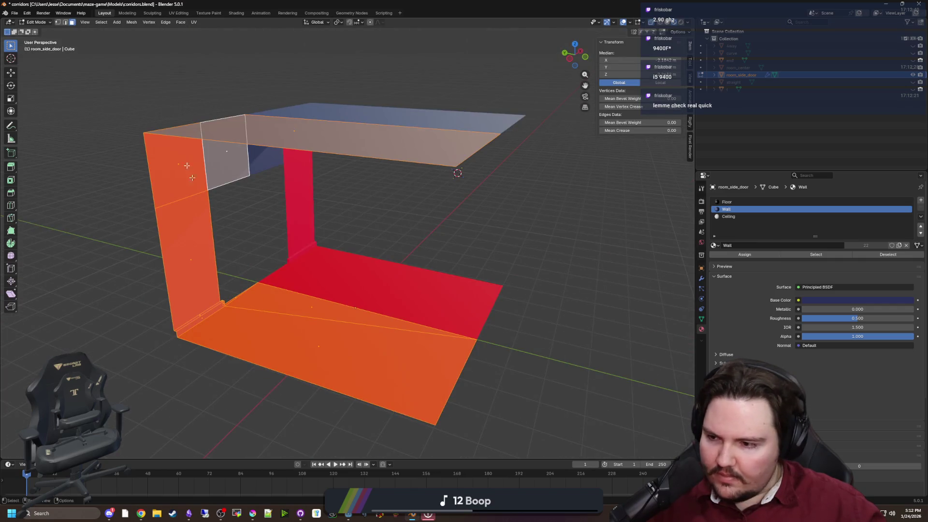
left_click(130, 22)
mouse_move(160, 161)
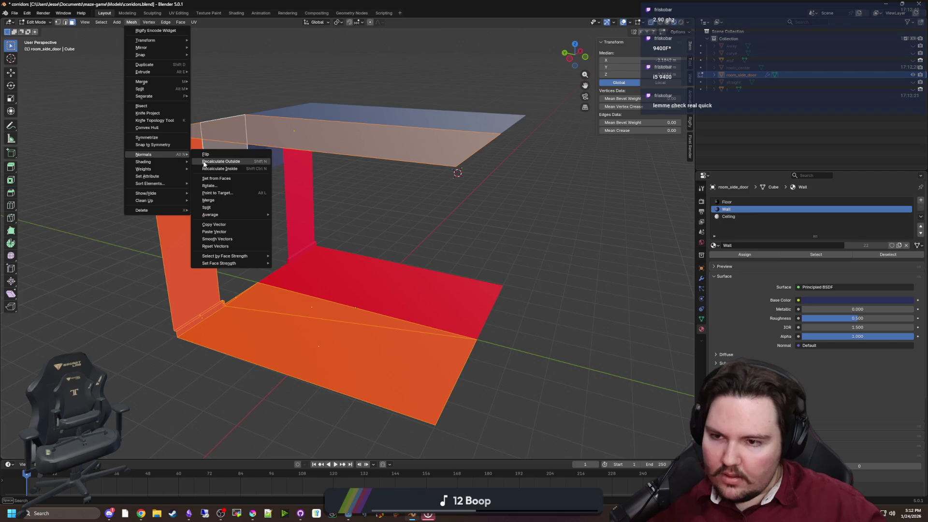
left_click(203, 164)
Reselect the ceiling, wall and floor faces, flip their normals, and return to Object Mode.
left_click(109, 161)
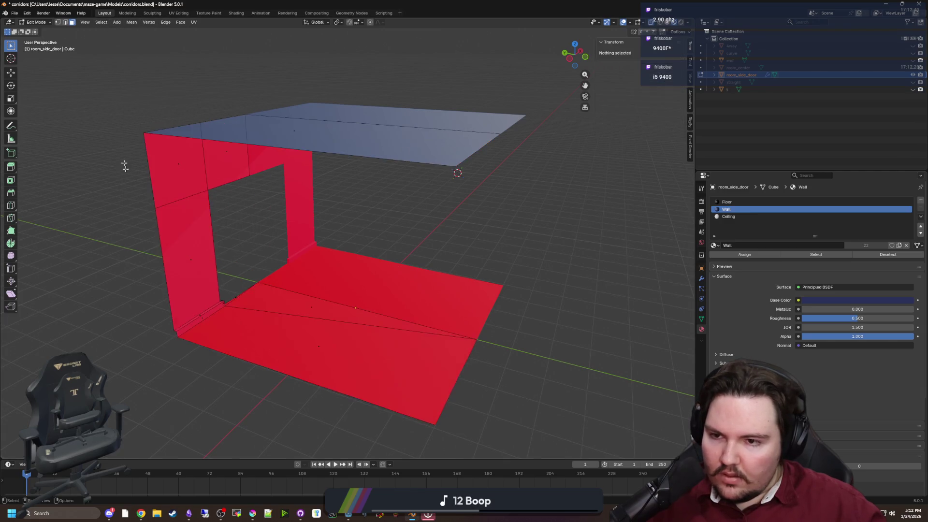
scroll(110, 161, "up", 3)
key("ctrl+z")
left_click(129, 190)
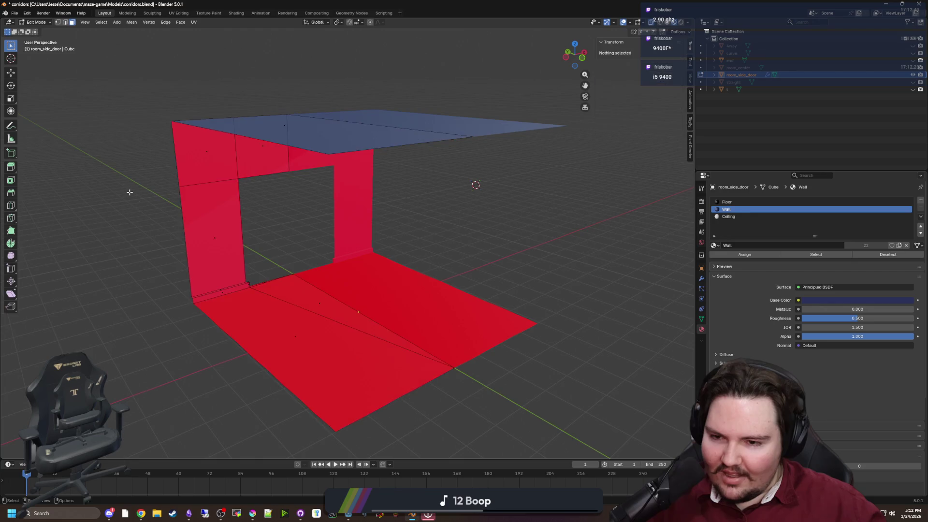
key("ctrl+z")
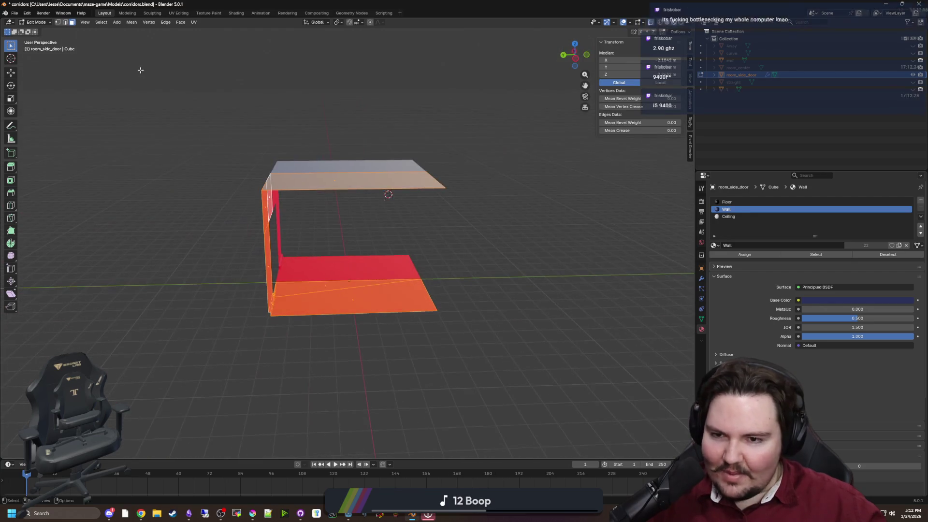
left_click(131, 22)
mouse_move(159, 154)
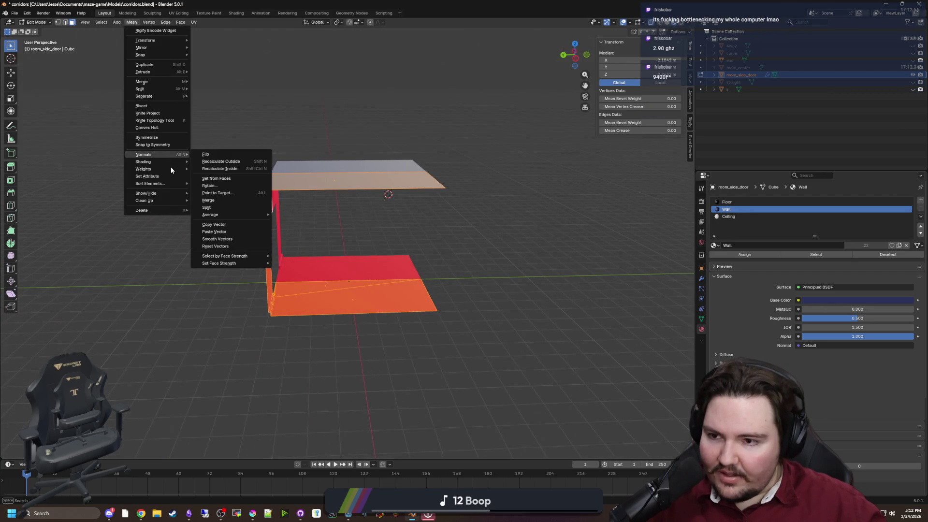
left_click(207, 154)
key("Tab")
scroll(194, 175, "up", 5)
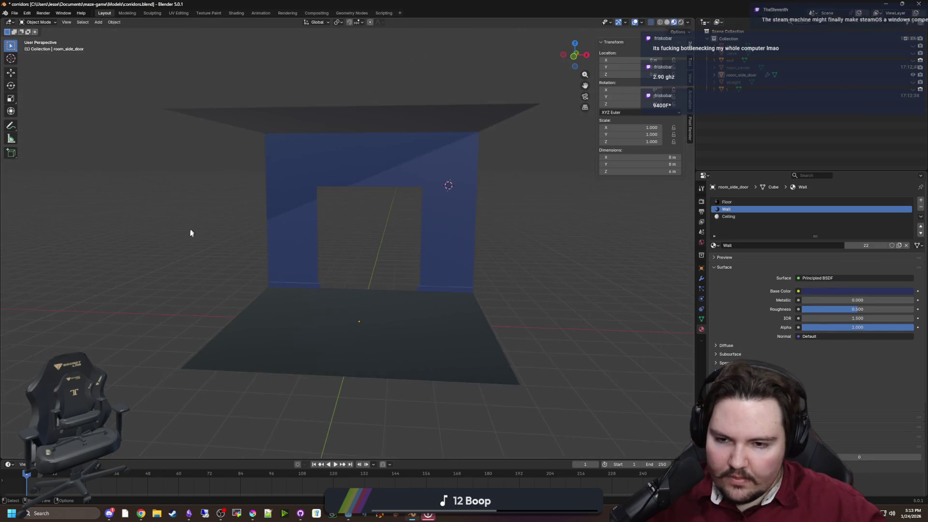
Hide room_side_door and show room_center to compare, then bring room_side_door back.
left_click_drag(304, 247, 497, 234)
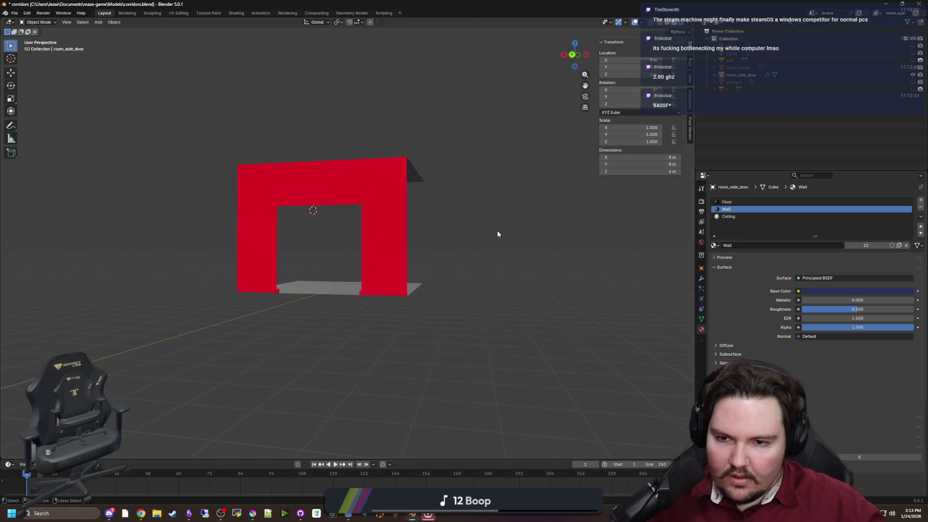
left_click(913, 75)
left_click(912, 68)
mouse_move(361, 180)
left_mouse_down()
mouse_move(306, 187)
mouse_move(315, 207)
mouse_move(324, 179)
left_mouse_up()
key("Tab")
left_click(913, 73)
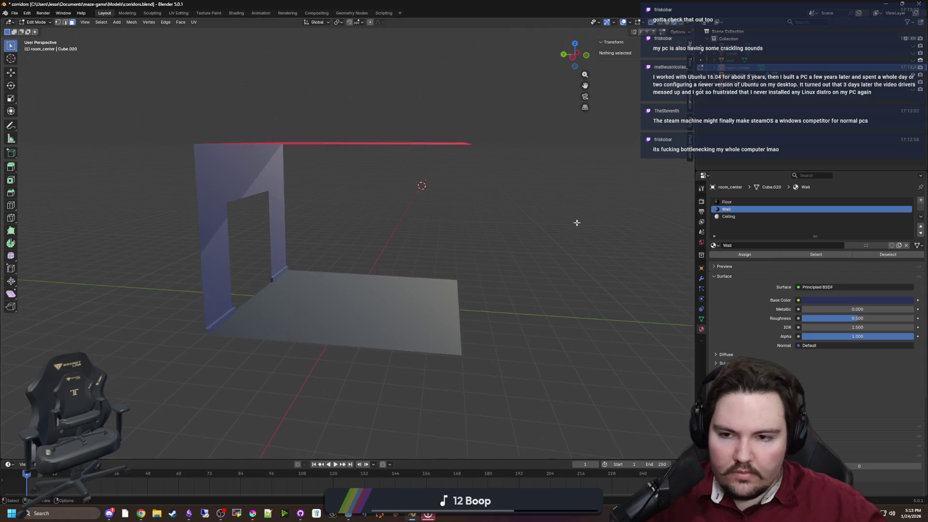
key("Tab")
left_click_drag(435, 227, 477, 236)
Select room_side_door, check the ceiling above the doorway, and save corridors.
left_click(477, 236)
mouse_move(556, 221)
left_mouse_down()
mouse_move(546, 242)
mouse_move(490, 229)
left_mouse_up()
key("ctrl+s")
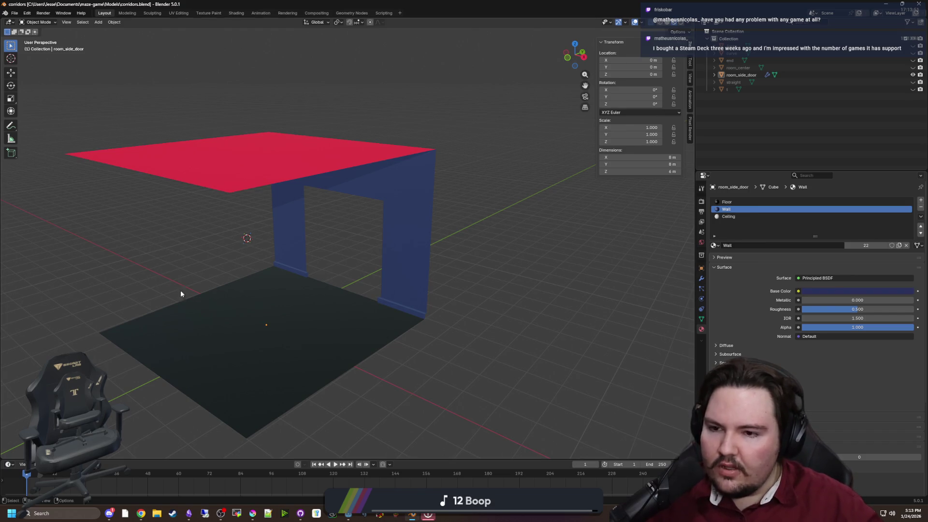
Zoom out and orbit to see room_side_door's doorway wall, dark floor and red ceiling.
mouse_move(212, 317)
left_mouse_down()
mouse_move(320, 312)
mouse_move(346, 332)
mouse_move(306, 321)
mouse_move(227, 337)
mouse_move(333, 334)
mouse_move(306, 326)
mouse_move(284, 263)
mouse_move(329, 230)
mouse_move(276, 307)
mouse_move(400, 288)
mouse_move(269, 283)
left_mouse_up()
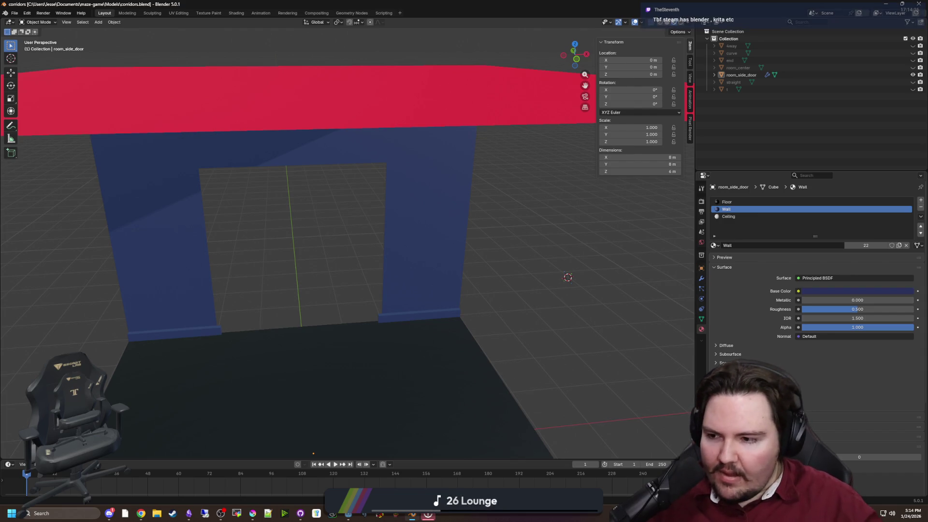
scroll(290, 222, "down", 4)
mouse_move(320, 253)
left_mouse_down()
mouse_move(320, 234)
mouse_move(549, 240)
mouse_move(406, 234)
mouse_move(338, 283)
mouse_move(368, 302)
mouse_move(449, 257)
mouse_move(499, 266)
mouse_move(506, 279)
mouse_move(440, 243)
left_mouse_up()
key("Tab")
key("Tab")
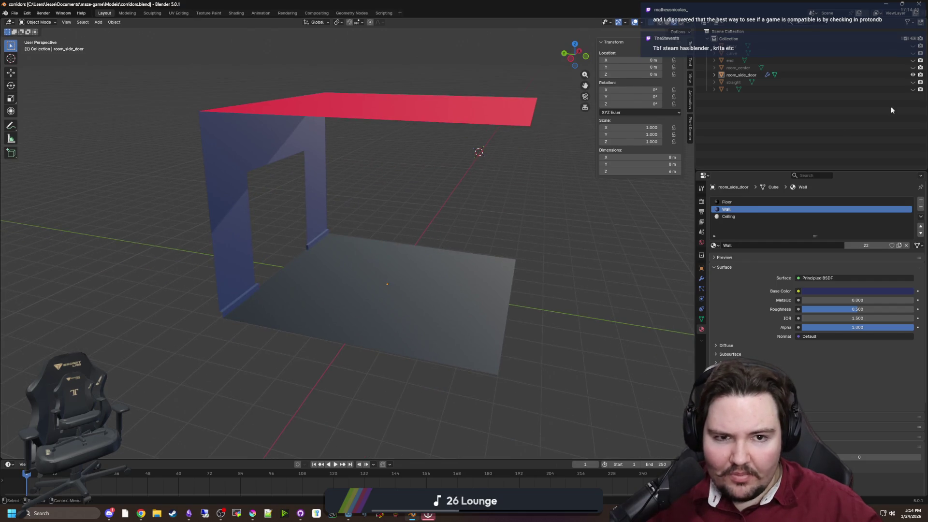
Hide room_side_door in the Outliner and toggle room_center's visibility several times.
left_click(913, 75)
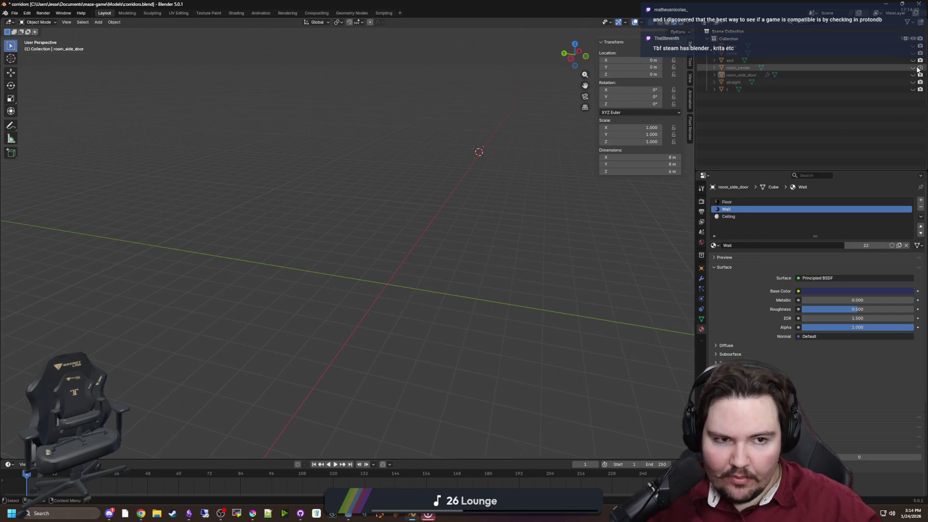
left_click(913, 68)
double_click(912, 68)
left_click(913, 68)
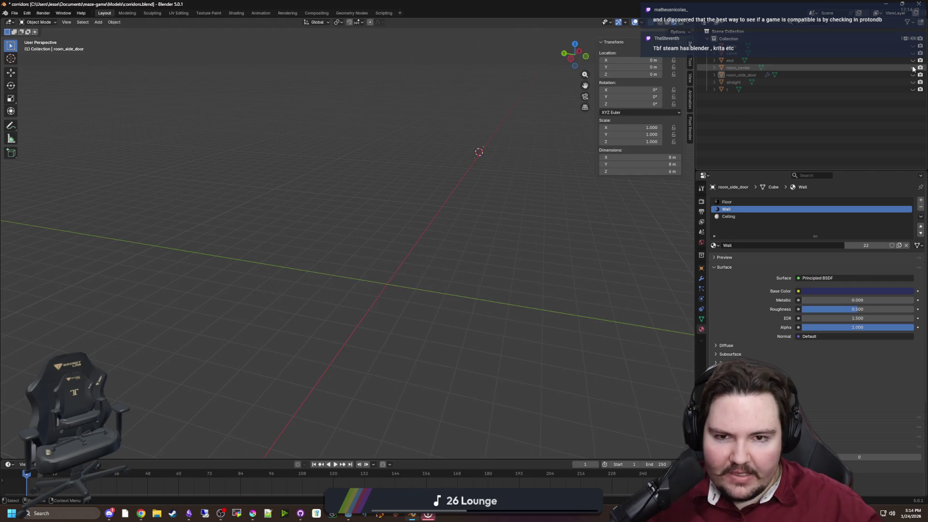
left_click(913, 67)
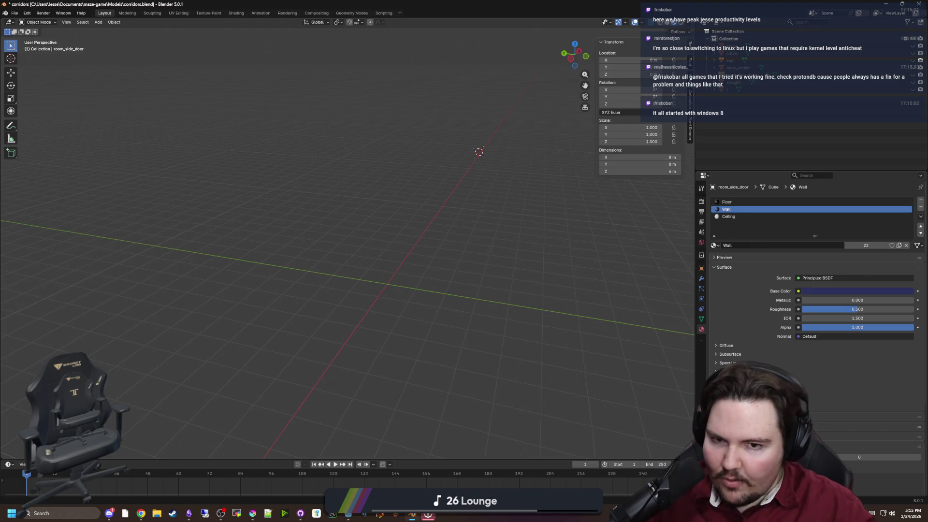
Reset the 3D cursor to the world origin, then unhide and select room_side_door.
right_click(386, 284, "shift")
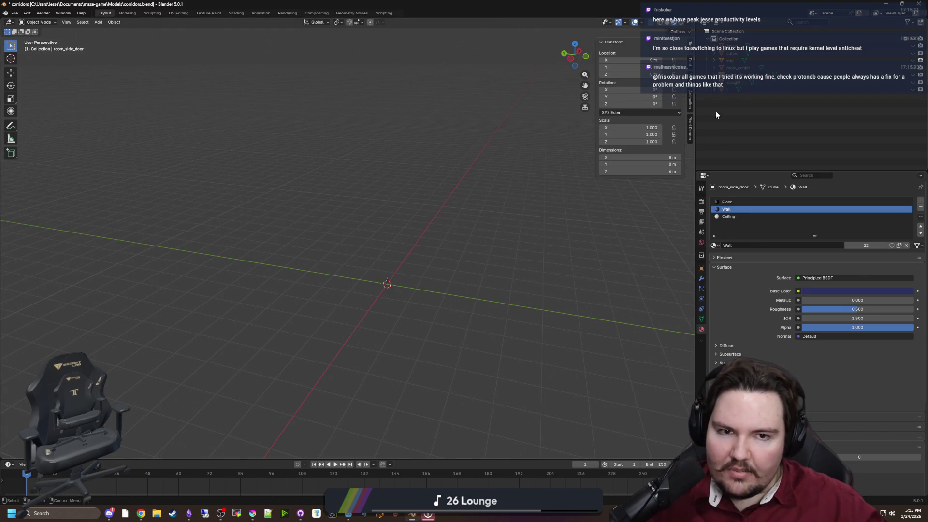
right_click(739, 75)
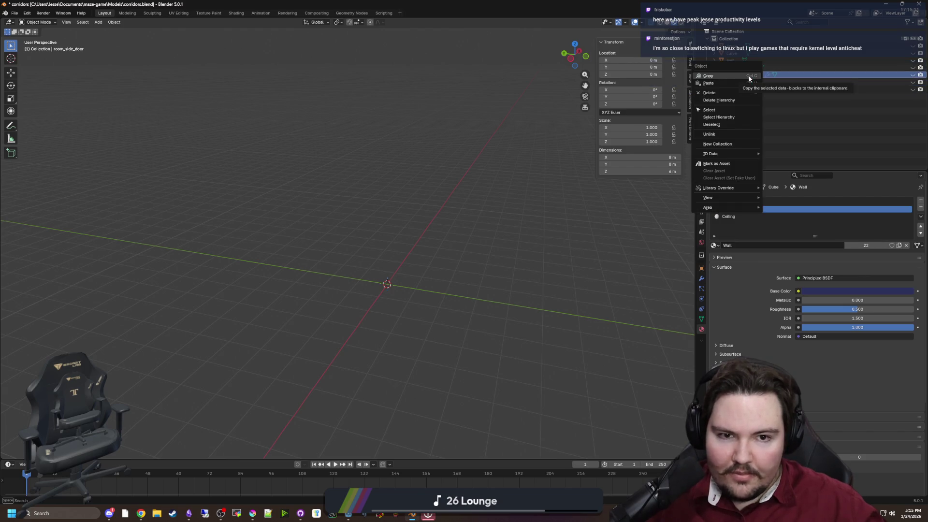
key("Escape")
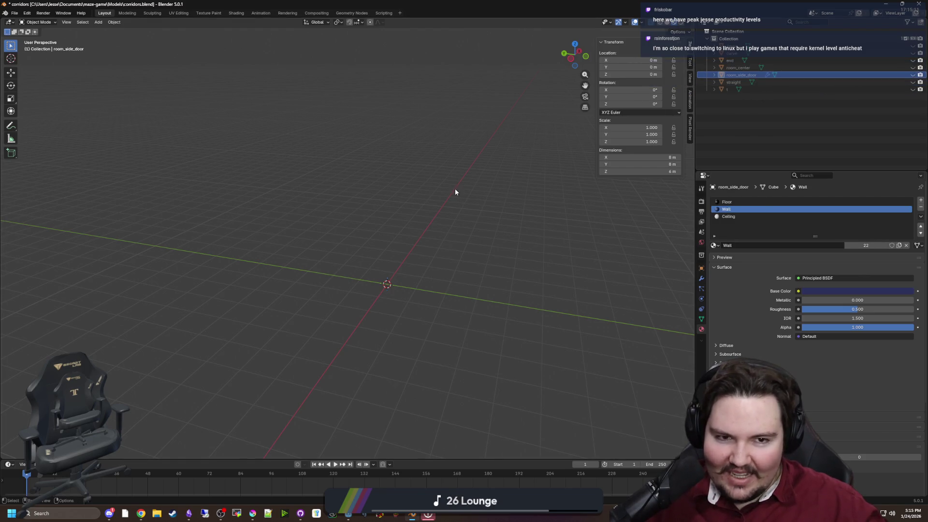
left_click(912, 74)
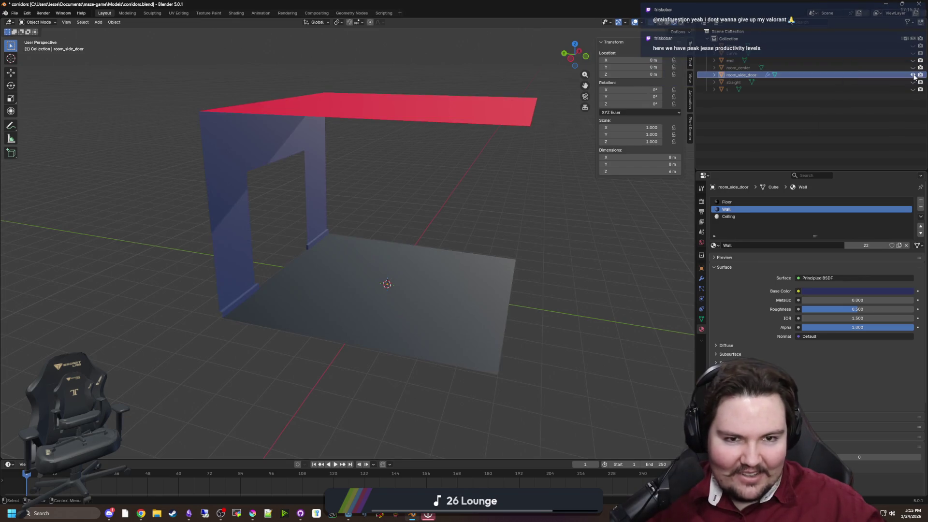
left_click(455, 119)
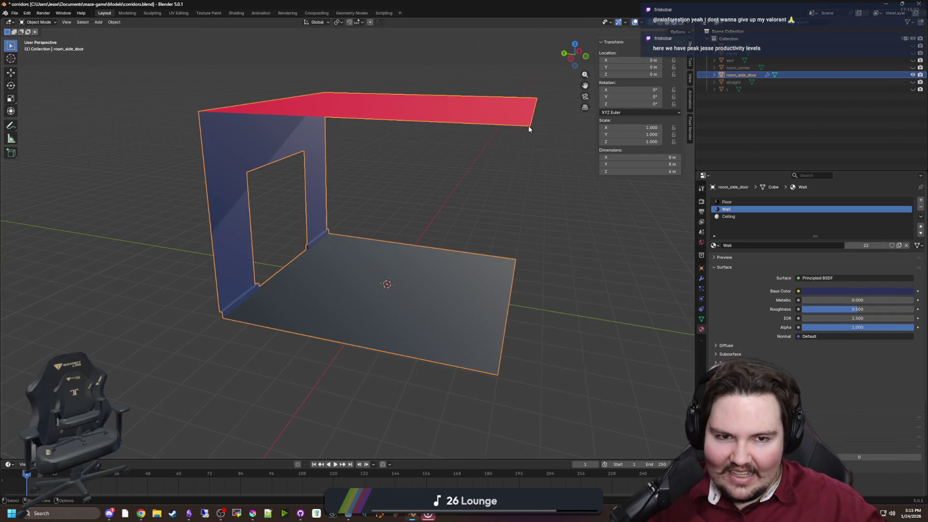
Duplicate room_side_door in place and rename the copy room_side.
key("shift+d")
right_click(520, 126)
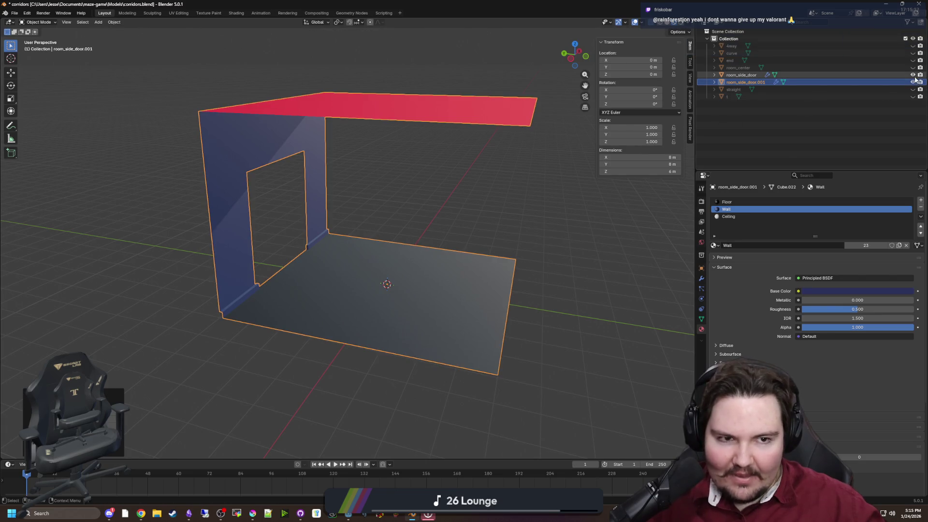
double_click(766, 82)
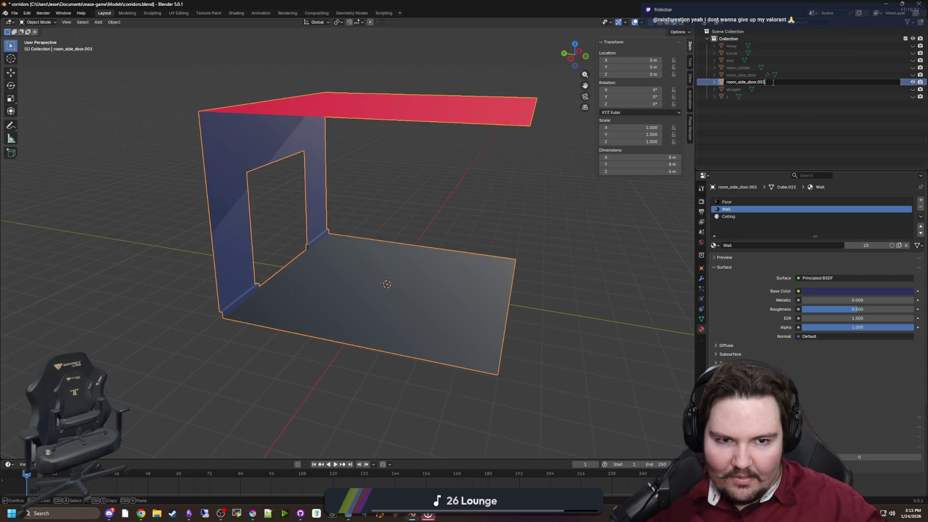
key("Delete")
key("Delete")
key("Delete")
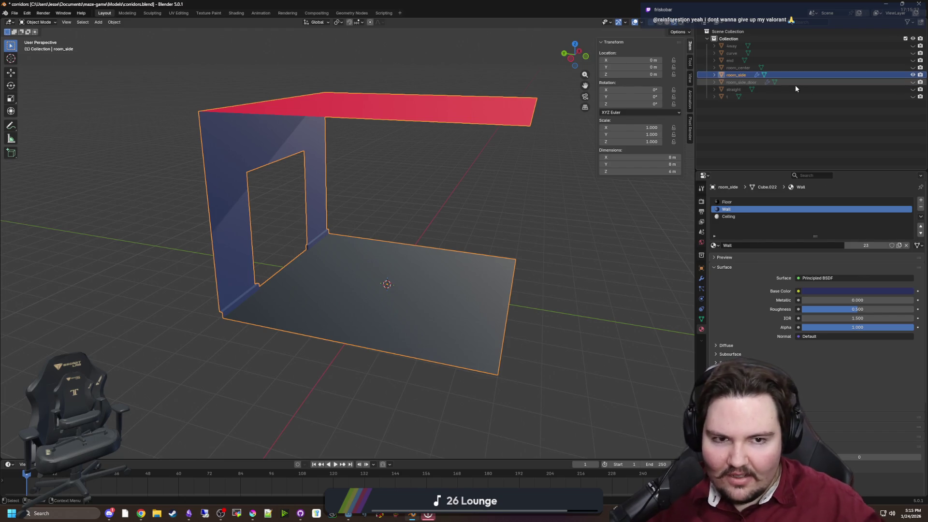
key("Return")
key("a")
scroll(382, 167, "up", 3)
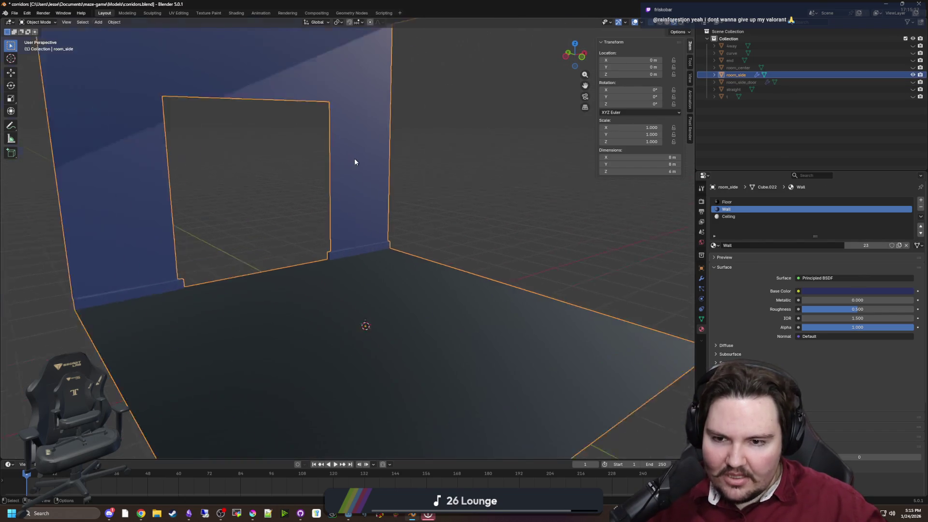
Merge the doorway's top corner vertex into the upper wall vertex (Merge At Last).
key("Tab")
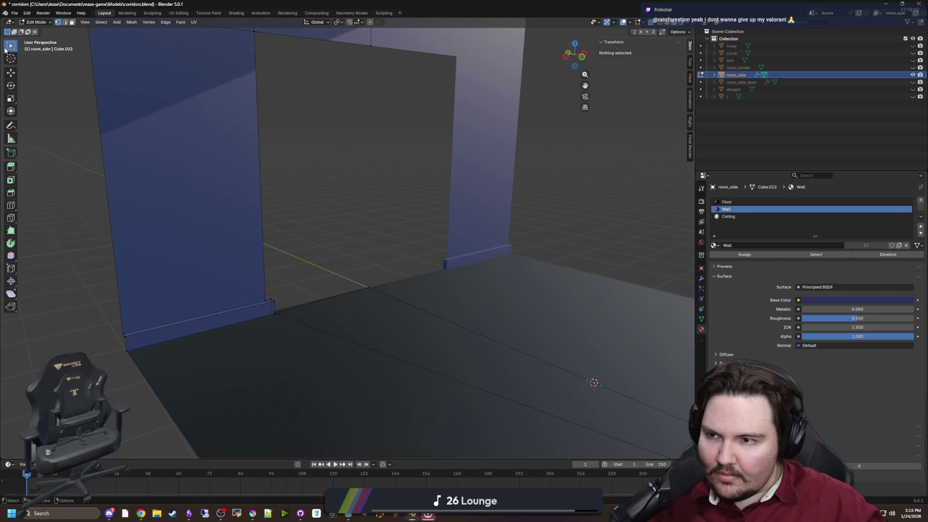
key("shift+grave")
left_click(382, 171)
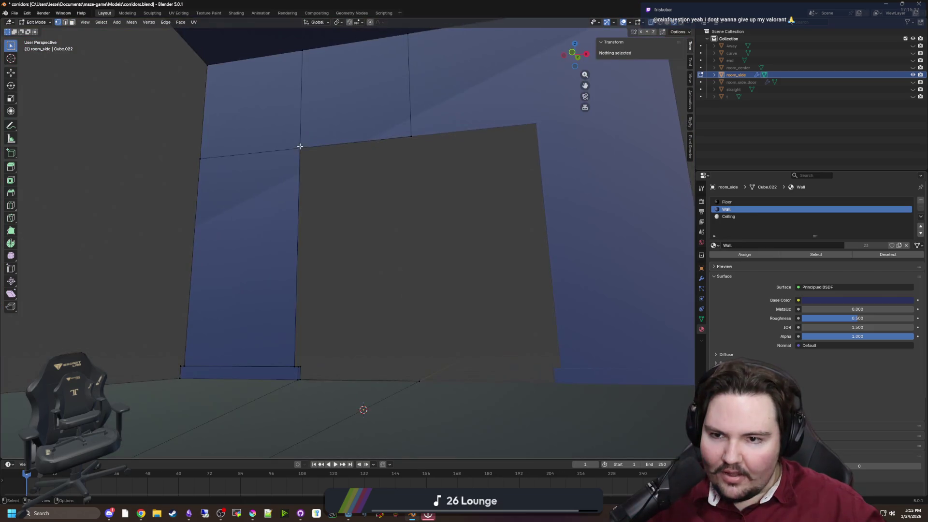
left_click(300, 146)
left_click(371, 144, "shift")
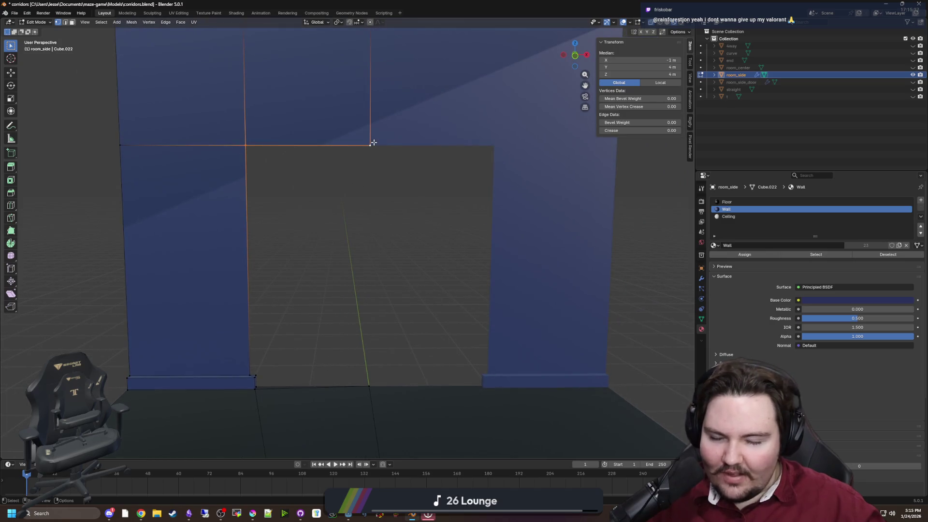
key("shift+grave")
left_click(350, 230)
key("m")
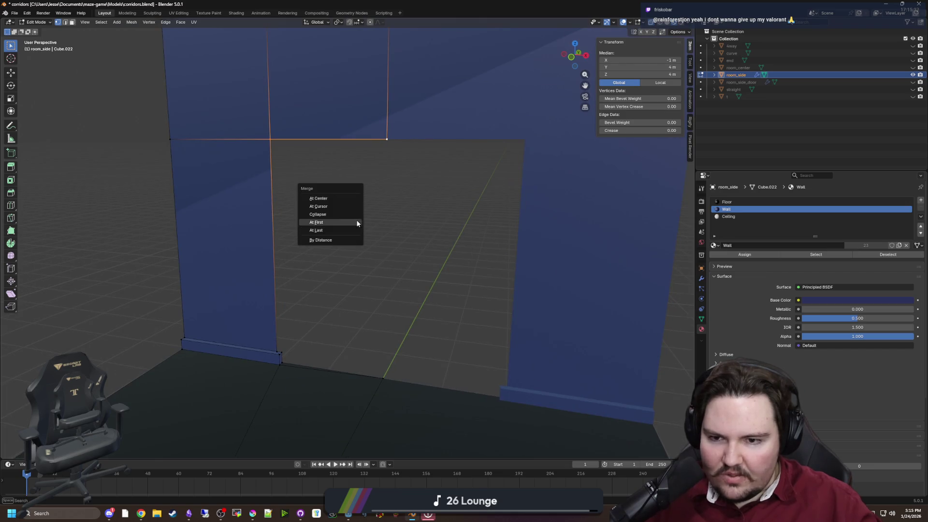
left_click(326, 230)
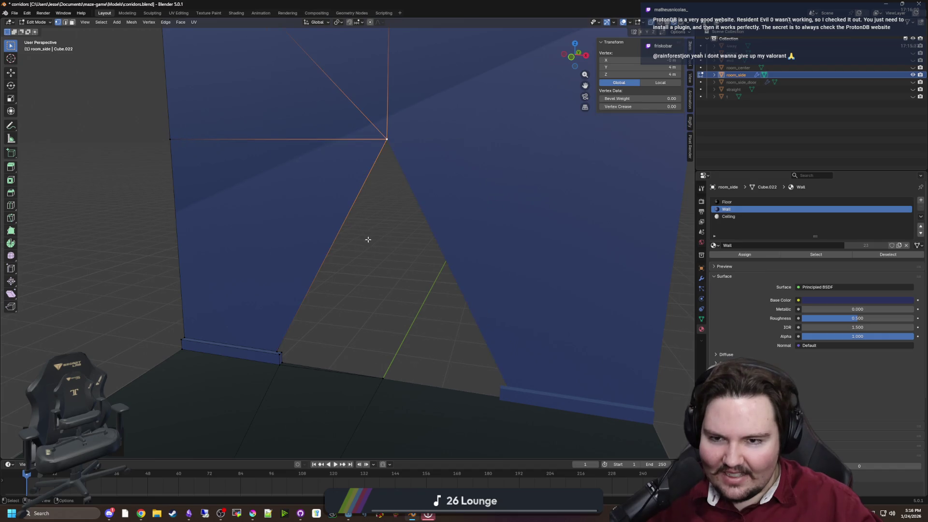
In vertex select mode, merge the doorway's bottom corner vertices at the last one.
key("shift+grave")
key("s")
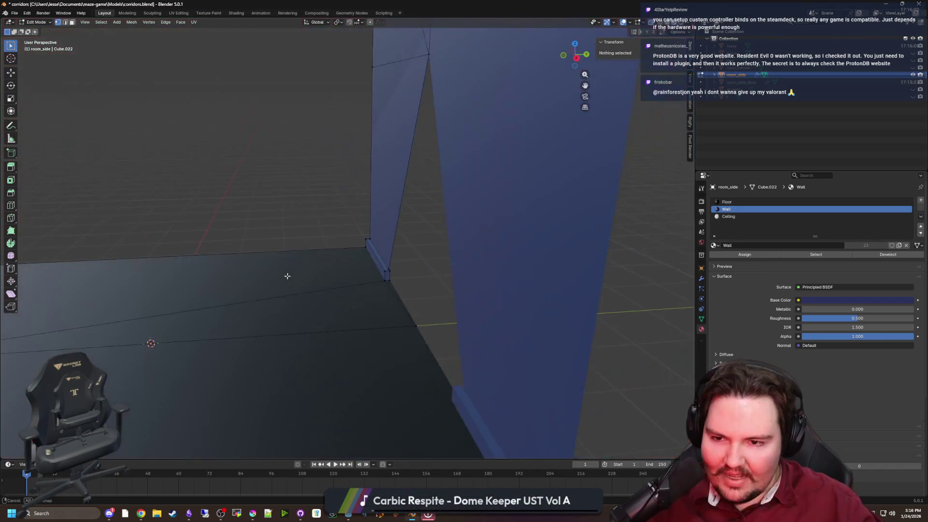
left_click(257, 241)
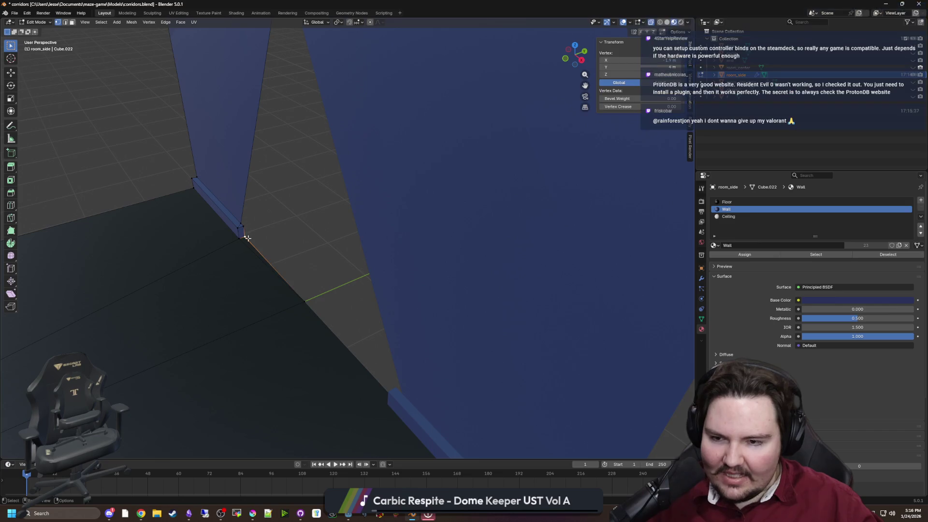
scroll(257, 241, "up", 2)
left_click(58, 22)
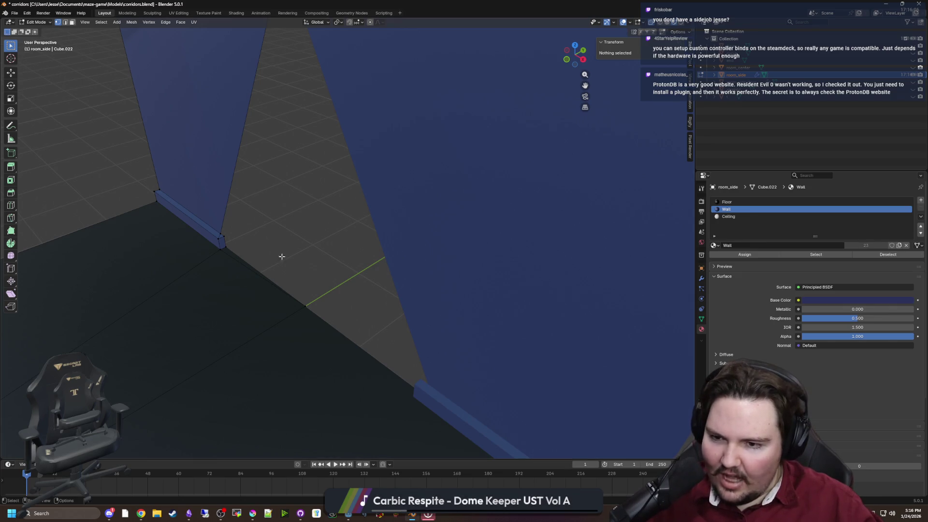
left_click(222, 247)
left_click(225, 249, "shift")
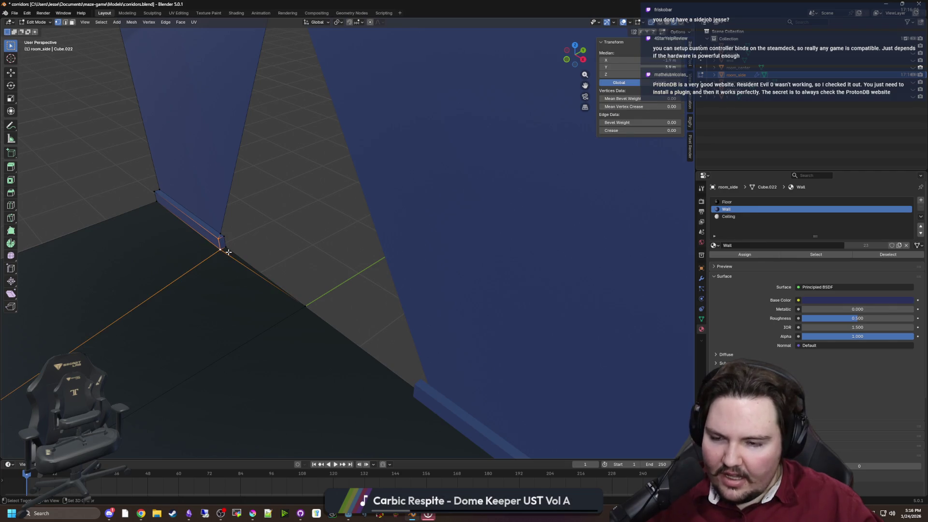
left_click(225, 237, "shift")
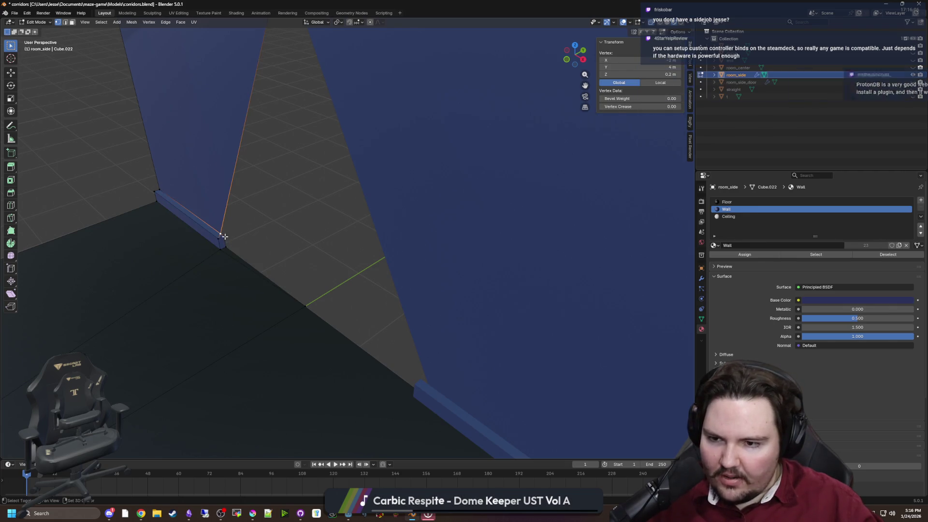
key("m")
left_click(225, 238)
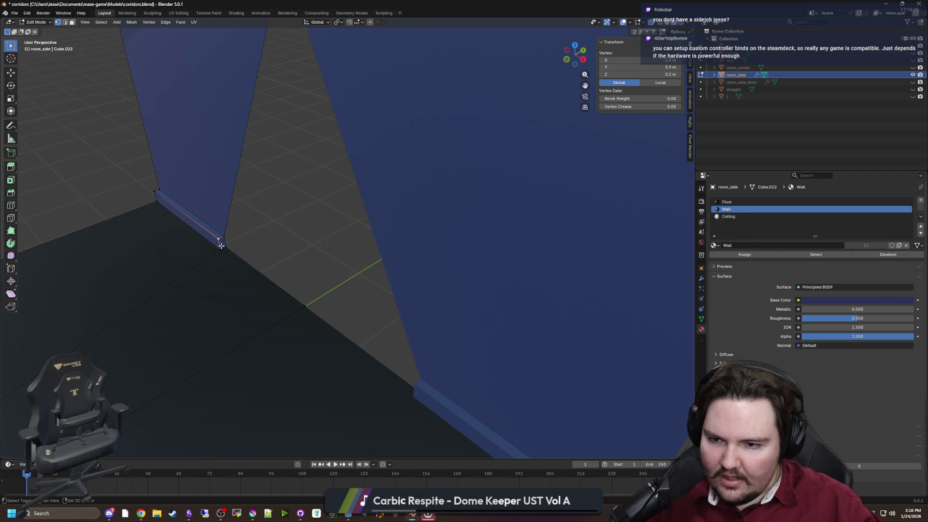
Slide the merged corner vertex about 2 m along X with the Move tool.
left_click(223, 245)
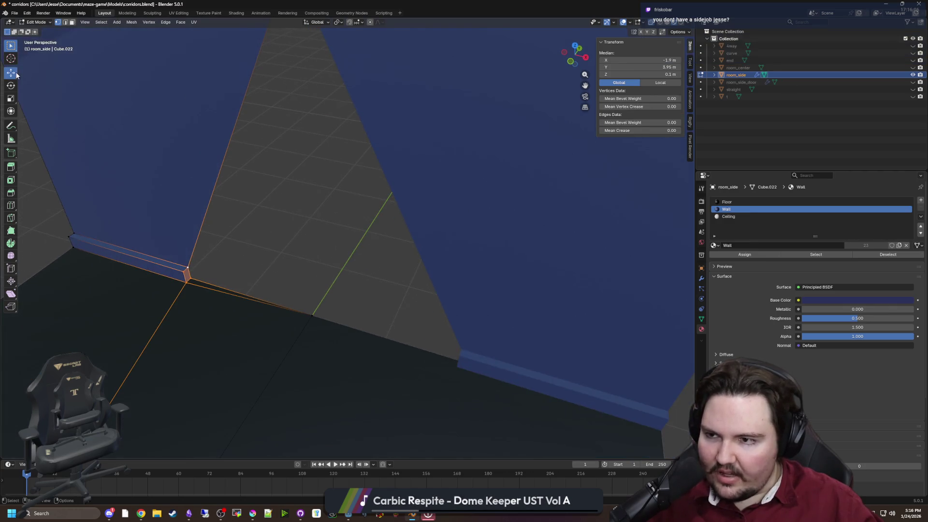
left_click(11, 73)
mouse_move(202, 298)
left_mouse_down()
mouse_move(350, 313)
mouse_move(314, 317)
left_mouse_up()
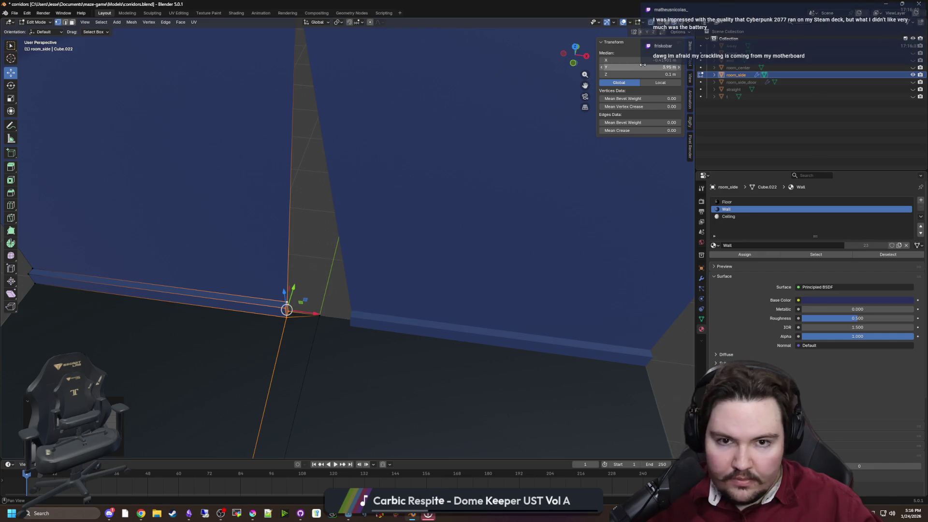
Set the selected doorway vertex's X position to 0 m.
left_click(642, 60)
type("0.")
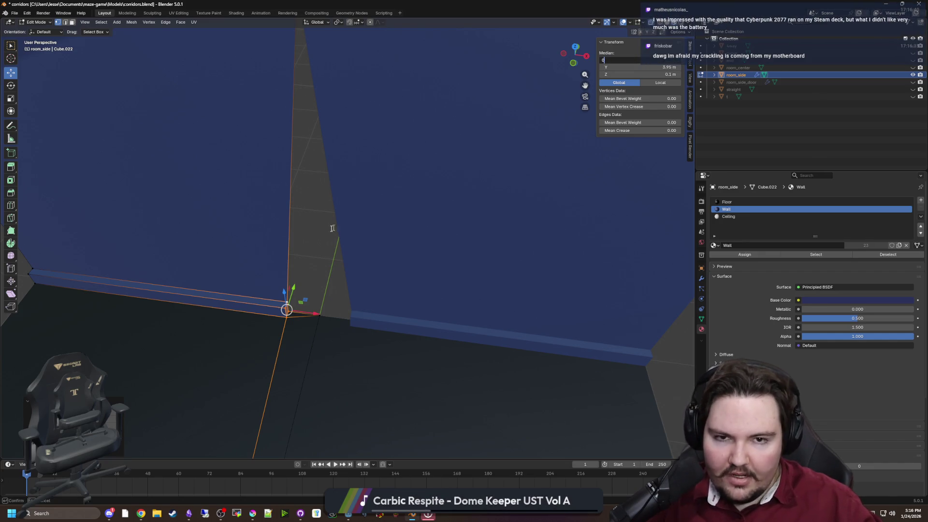
key("Return")
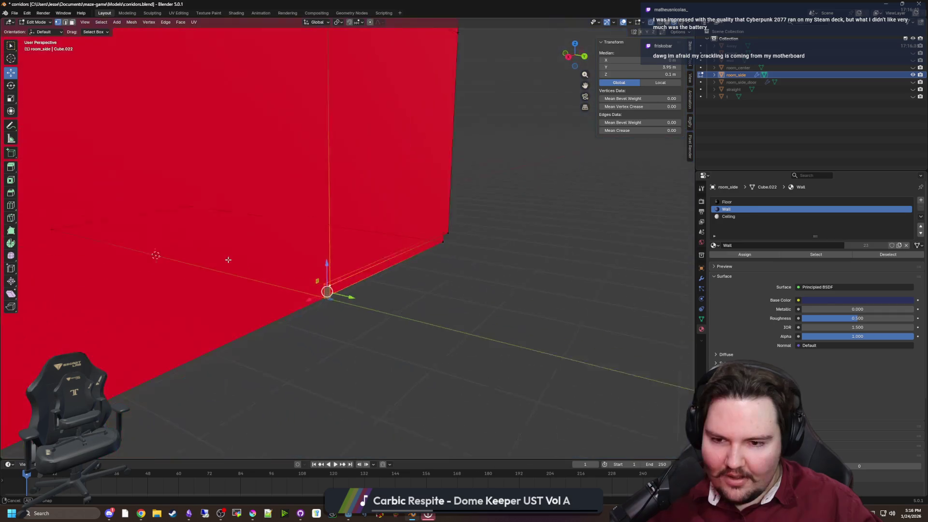
Delete the stray vertex and its edge at the wall corner.
left_click(404, 348)
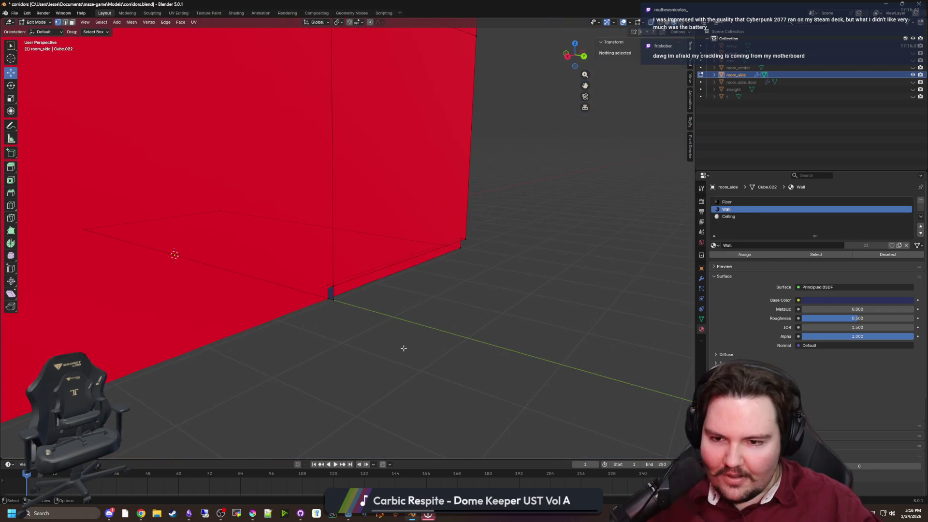
left_click_drag(403, 348, 320, 273)
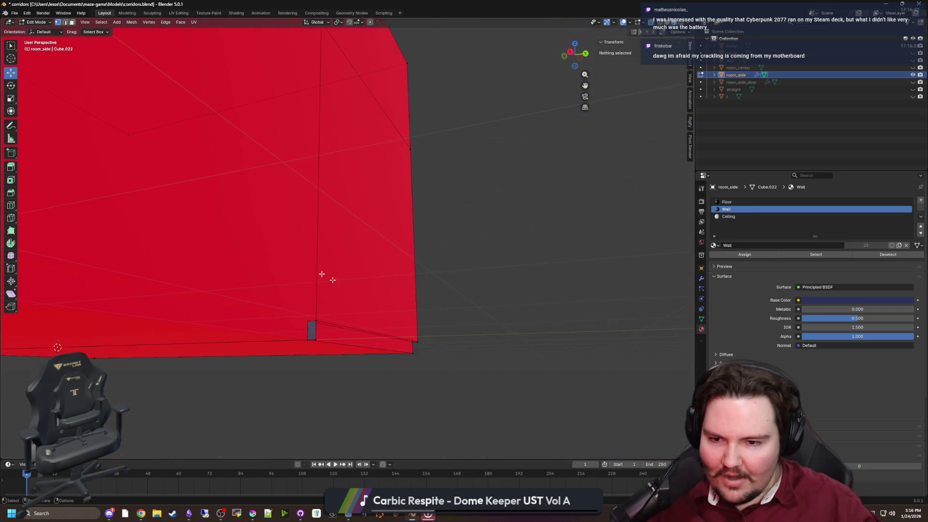
right_click(310, 327)
mouse_move(298, 333)
left_mouse_down()
mouse_move(418, 401)
mouse_move(385, 387)
mouse_move(383, 352)
left_mouse_up()
left_click(405, 334)
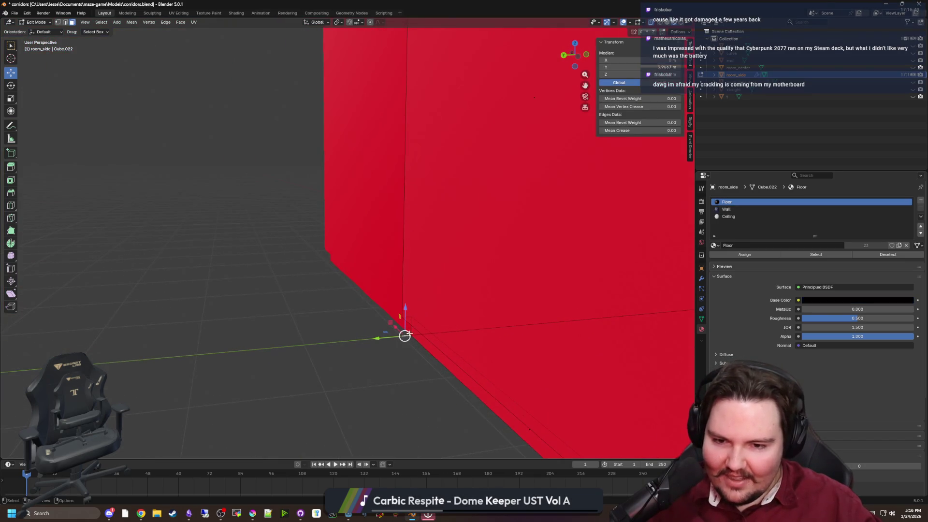
key("x")
left_click(387, 325)
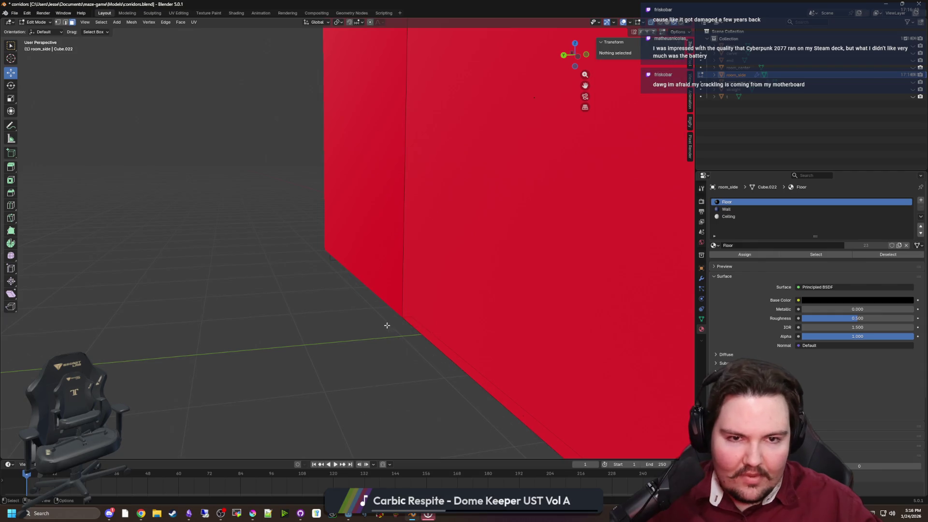
Set the wall's bottom vertex height to Z 0 m in the N panel.
key("Tab")
mouse_move(341, 320)
left_mouse_down()
mouse_move(350, 306)
mouse_move(304, 310)
mouse_move(334, 289)
mouse_move(374, 289)
mouse_move(295, 245)
mouse_move(281, 281)
mouse_move(127, 48)
left_mouse_up()
key("Tab")
key("Tab")
key("Tab")
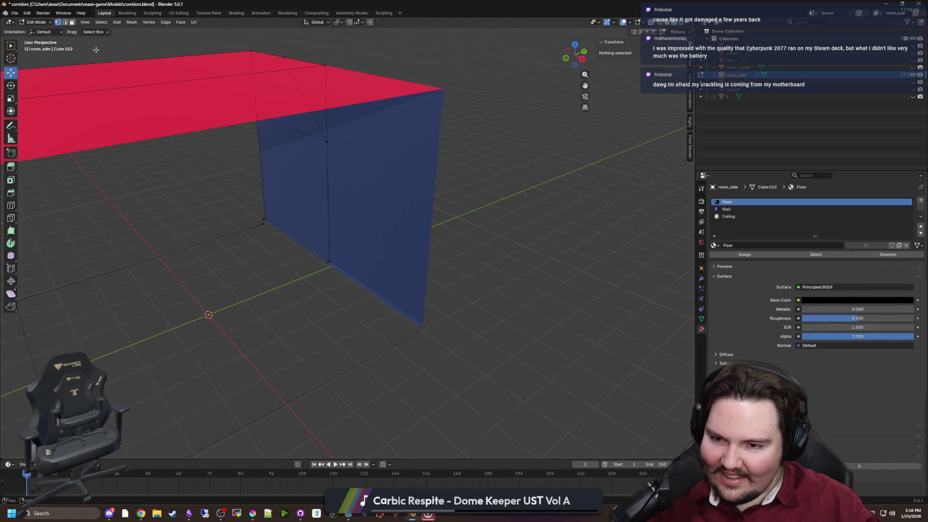
left_click(264, 220)
mouse_move(263, 222)
left_mouse_down()
mouse_move(332, 259)
mouse_move(311, 301)
mouse_move(390, 288)
left_mouse_up()
left_click(312, 301)
key("g")
key("z")
left_click(387, 300)
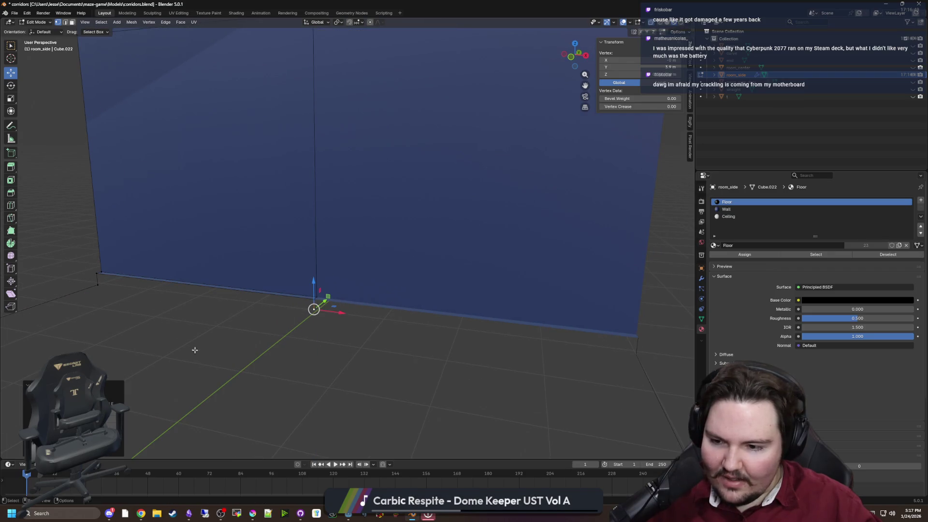
key("ctrl+z")
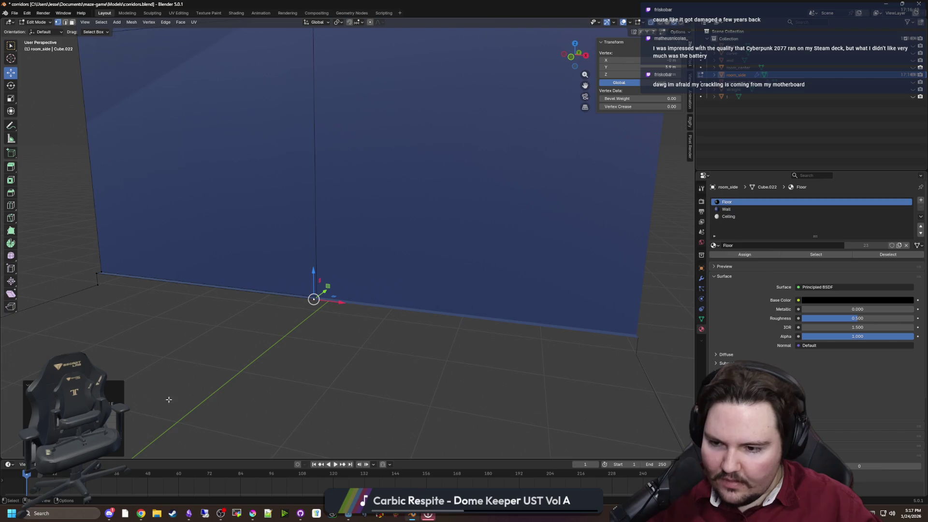
left_click(642, 75)
type("0")
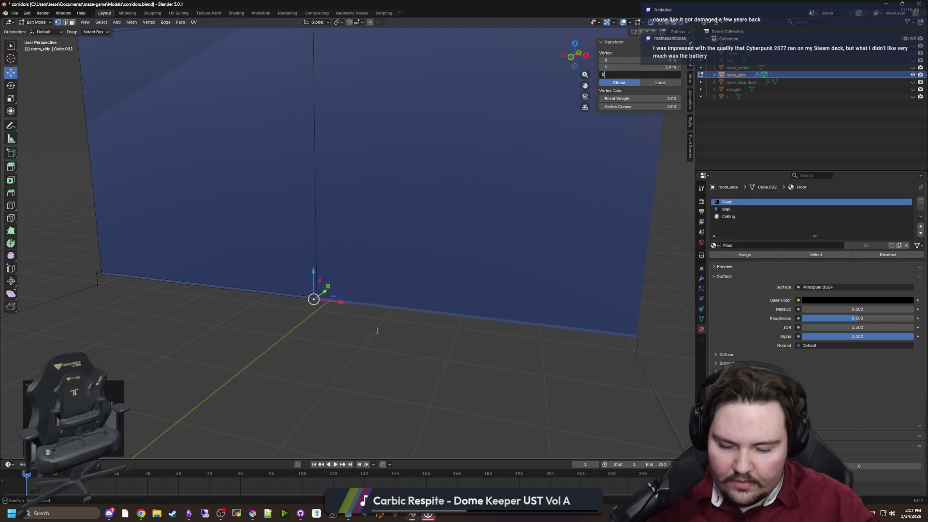
key("Return")
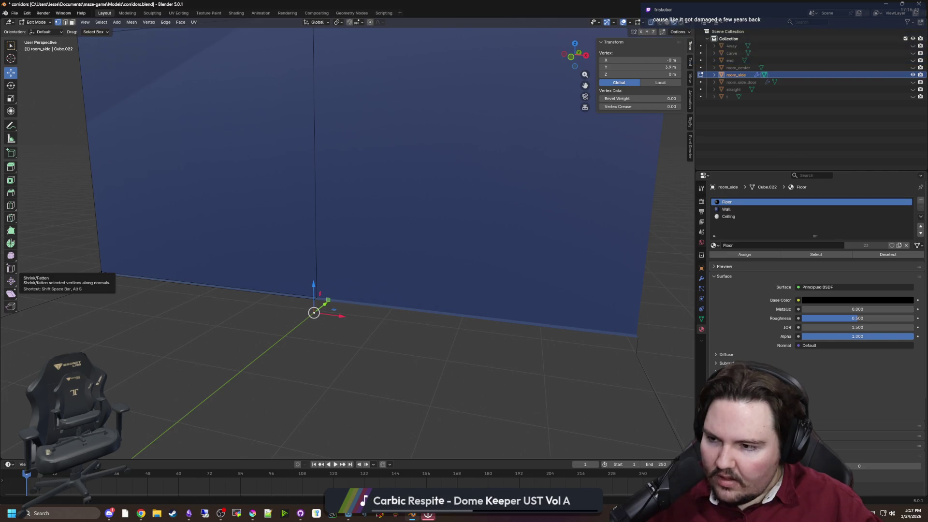
Fill a face across the wall's bottom strip and select the wall's bottom edge.
scroll(178, 302, "down", 1)
scroll(178, 305, "down", 1)
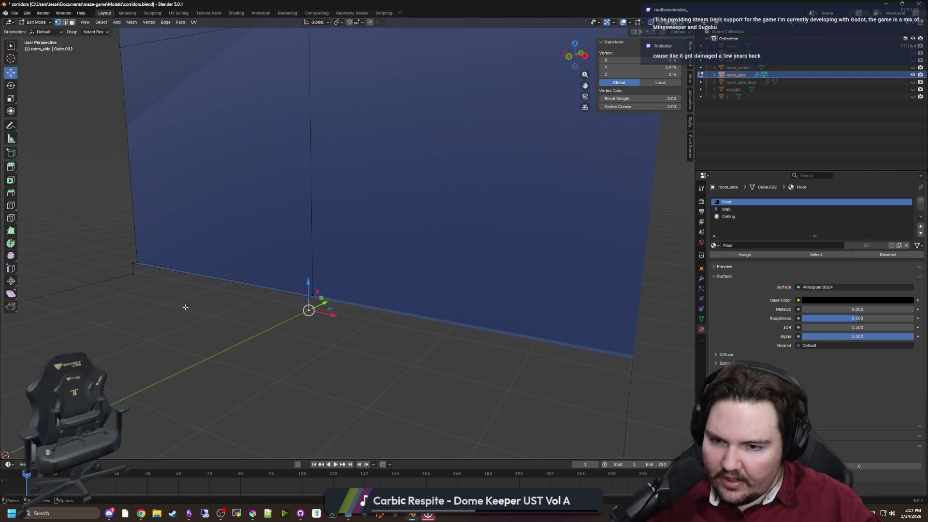
left_click(131, 268, "shift")
left_click(308, 309, "shift")
key("f")
left_click(290, 327)
left_click(132, 271, "shift")
scroll(311, 306, "down", 3)
Extrude the wall's bottom edge into a new floor face.
key("e")
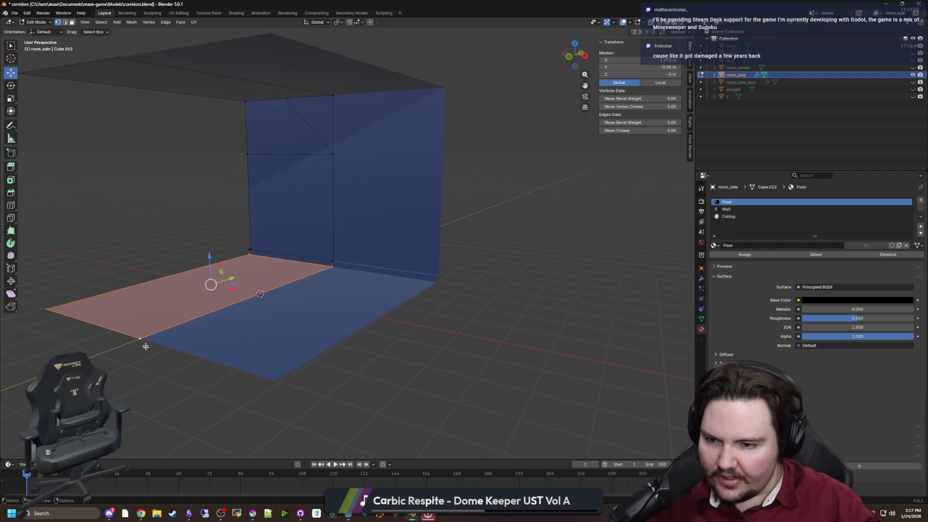
left_click(171, 386)
key("alt+a")
mouse_move(256, 360)
left_mouse_down()
mouse_move(238, 346)
mouse_move(360, 264)
mouse_move(302, 300)
mouse_move(281, 246)
mouse_move(252, 257)
mouse_move(283, 290)
mouse_move(182, 213)
mouse_move(202, 230)
mouse_move(191, 228)
left_mouse_up()
key("ctrl+z")
mouse_move(193, 261)
left_mouse_down()
mouse_move(290, 224)
mouse_move(409, 212)
left_mouse_up()
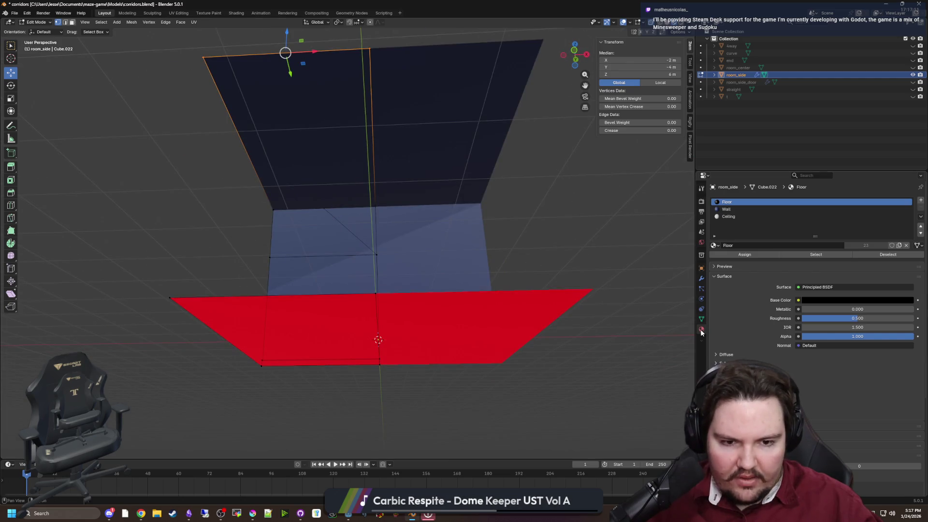
In face select mode, assign the Ceiling material to the top face.
key("Tab")
key("Tab")
key("3")
key("alt+a")
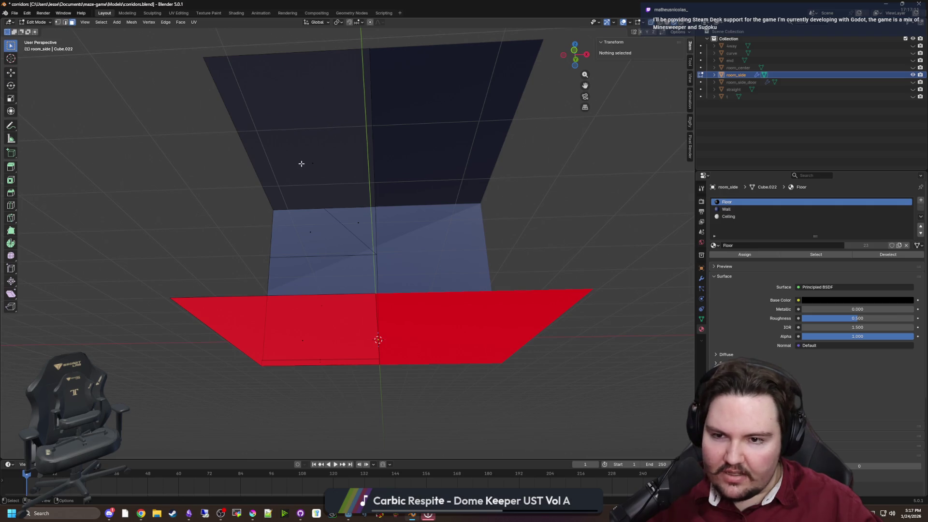
left_click(297, 164)
left_click(747, 216)
left_click(744, 254)
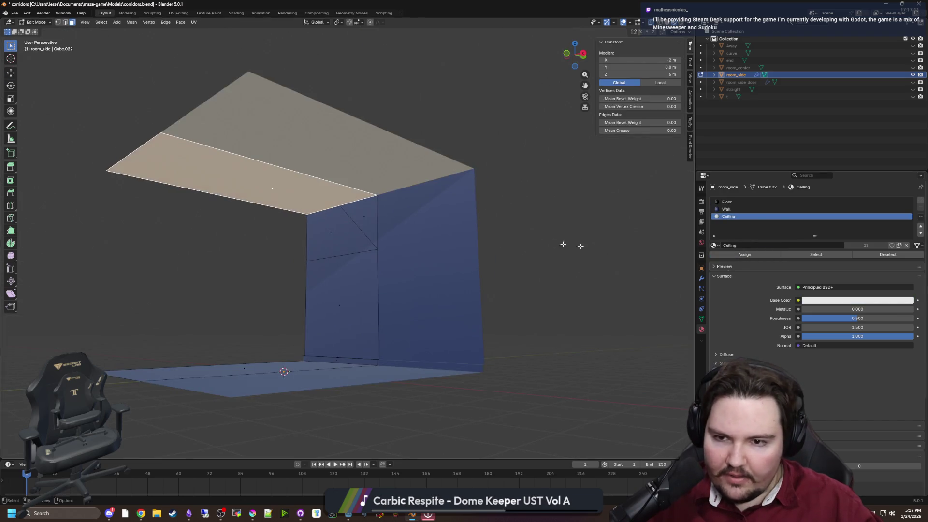
Assign the Floor material to the new floor face and return to Object Mode.
key("alt+a")
left_click(278, 304)
left_click(736, 202)
left_click(744, 255)
key("Tab")
left_click_drag(496, 241, 406, 159)
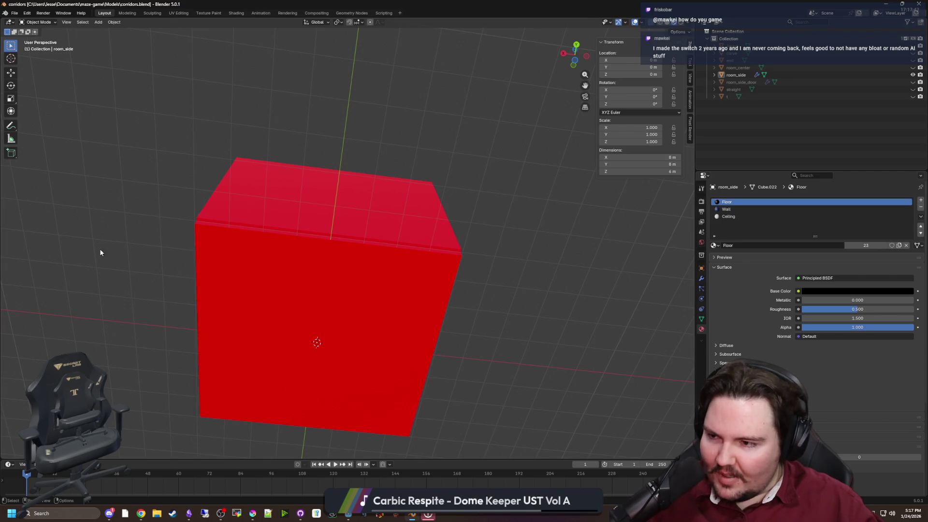
left_click_drag(99, 248, 190, 286)
mouse_move(335, 315)
left_mouse_down()
mouse_move(555, 323)
mouse_move(570, 292)
left_mouse_up()
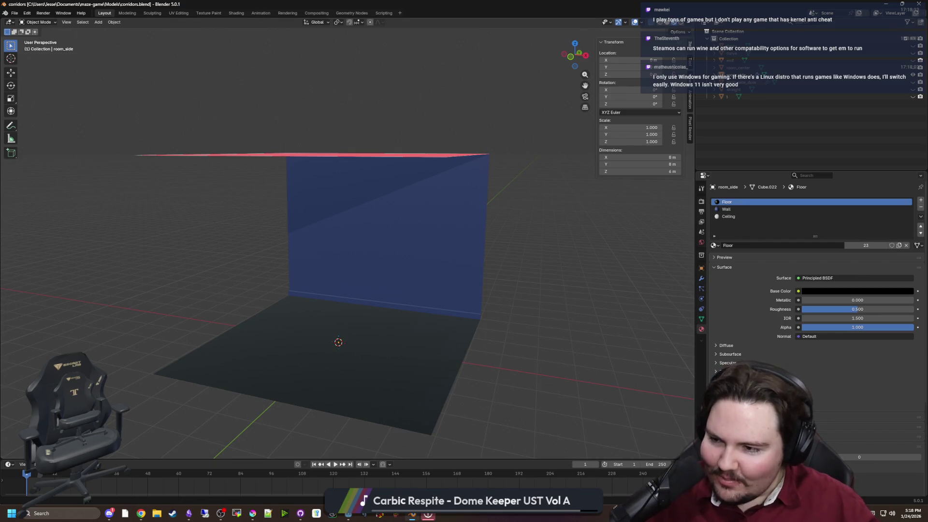
key("alt+Tab")
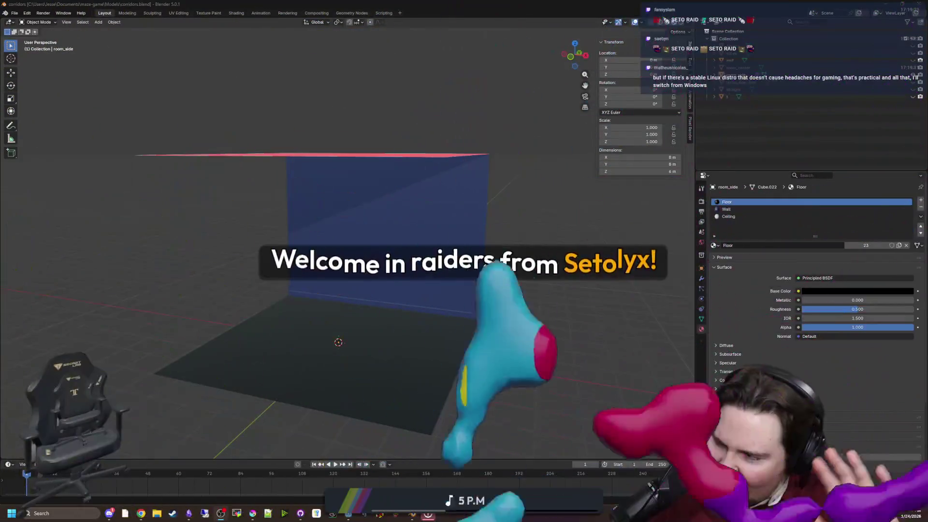
left_click_drag(180, 201, 453, 321)
Orbit around the whole room_side piece and save corridors.blend.
left_click(439, 355)
left_click_drag(439, 354, 493, 339)
left_click(494, 339)
key("ctrl+s")
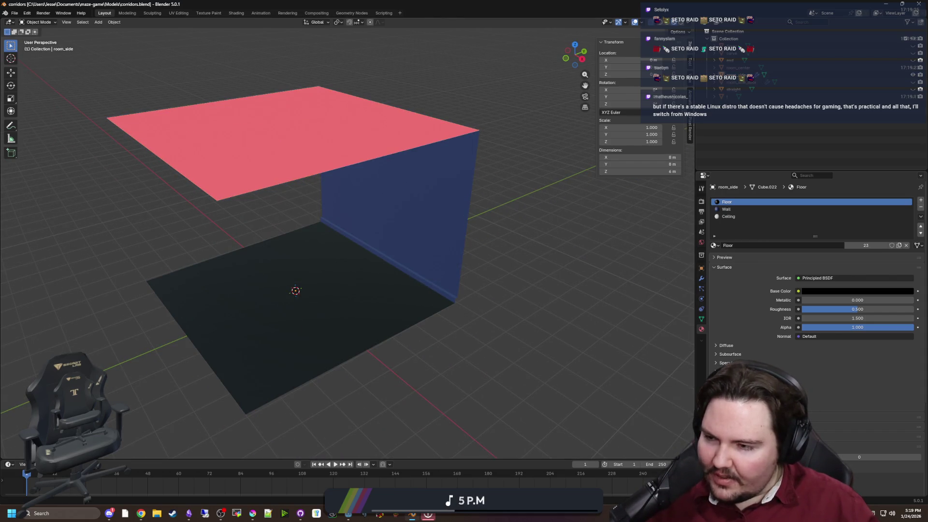
left_click_drag(207, 260, 154, 254)
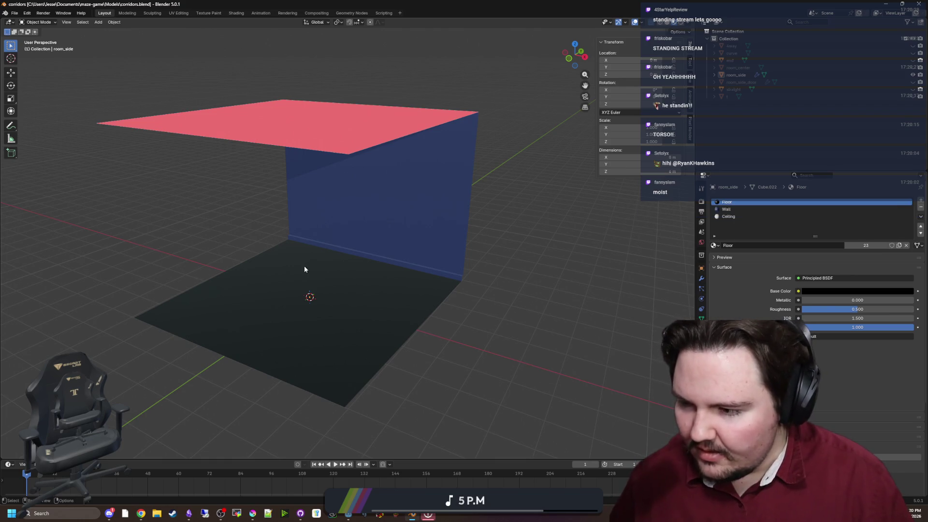
Inspect room_side again by selecting and deselecting it, then save corridors.blend once more.
left_click_drag(407, 295, 404, 285)
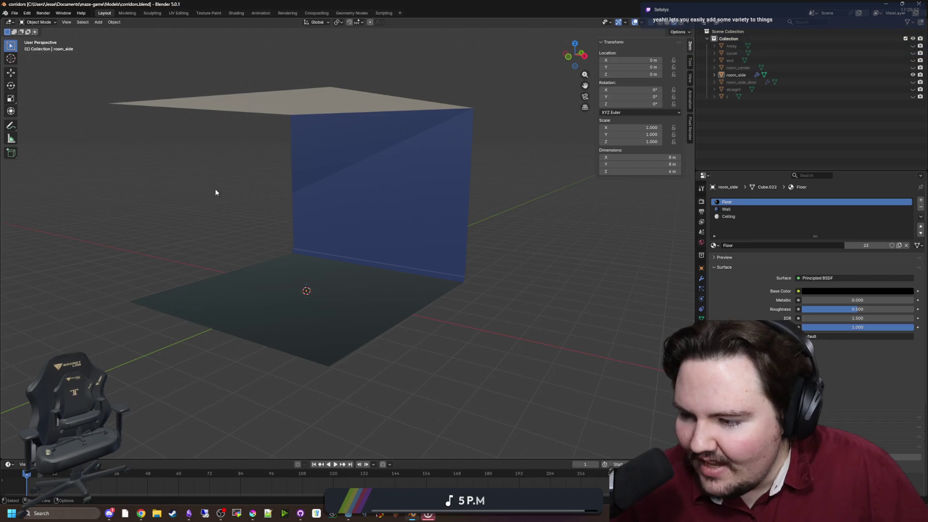
left_click(415, 285)
left_click(496, 324)
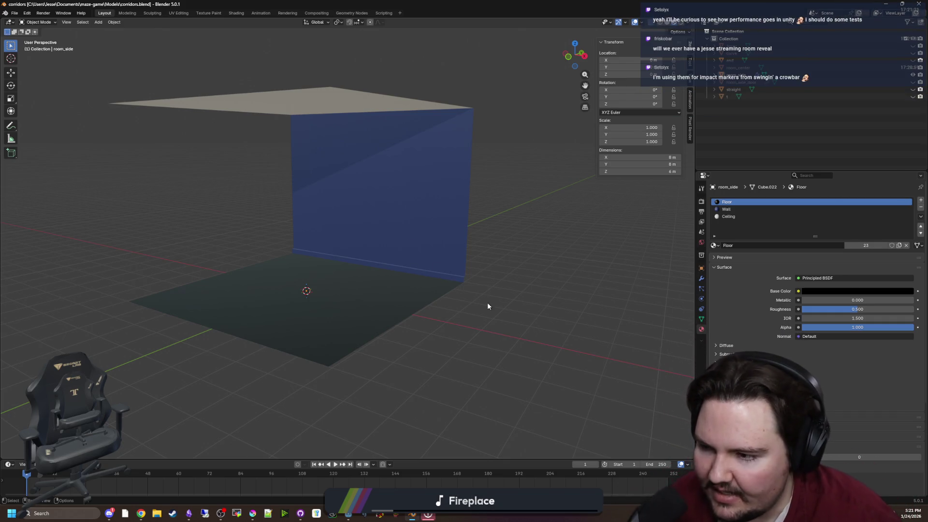
left_click(373, 271)
left_click(480, 338)
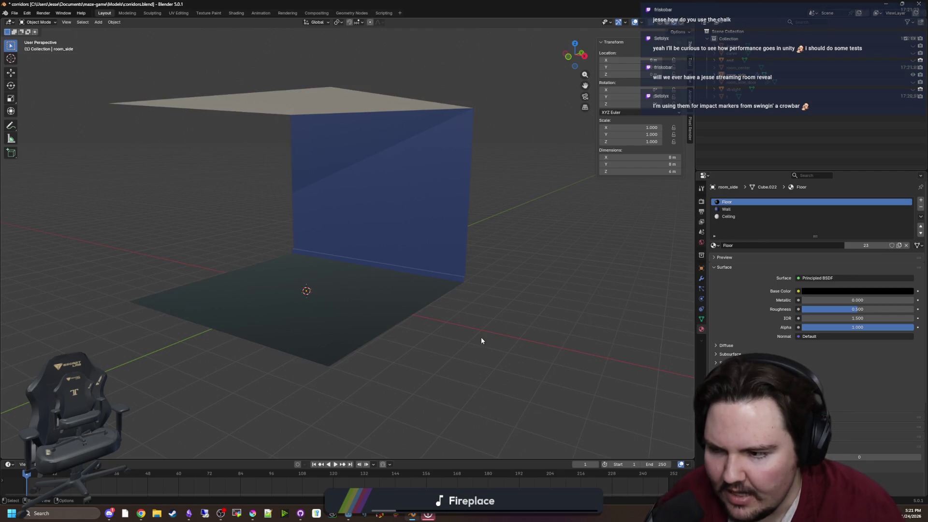
key("ctrl+s")
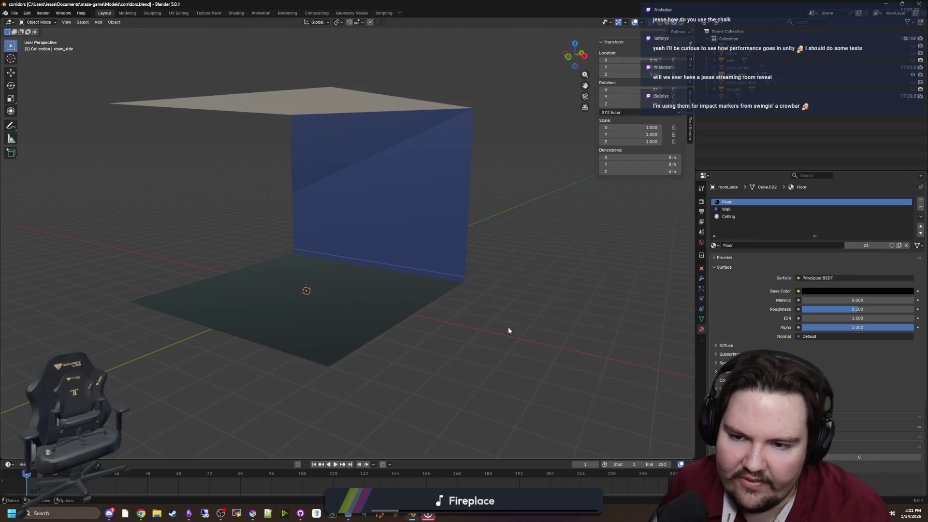
mouse_move(508, 327)
left_mouse_down()
mouse_move(508, 313)
mouse_move(602, 303)
mouse_move(578, 342)
mouse_move(463, 286)
left_mouse_up()
Switch from Blender to a maximized Godot editor and orbit around the reimported corridor pieces.
key("super+d")
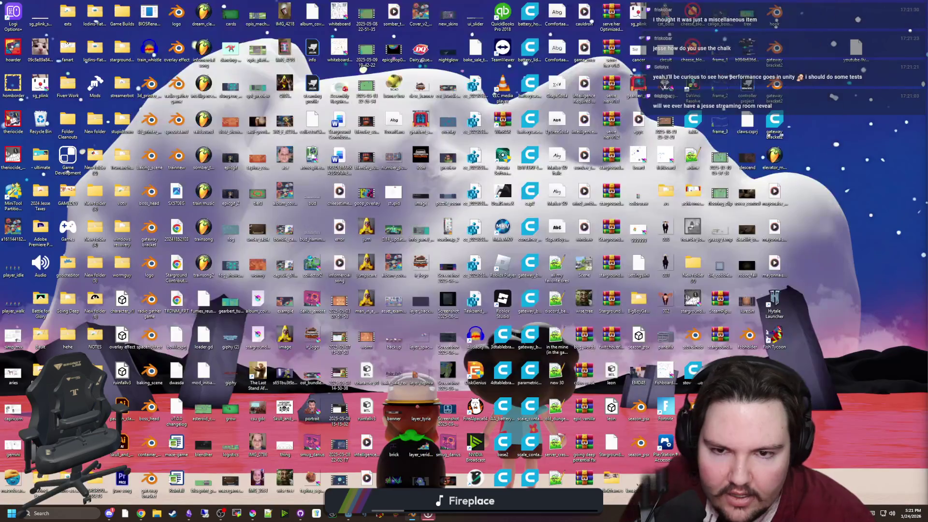
mouse_move(348, 513)
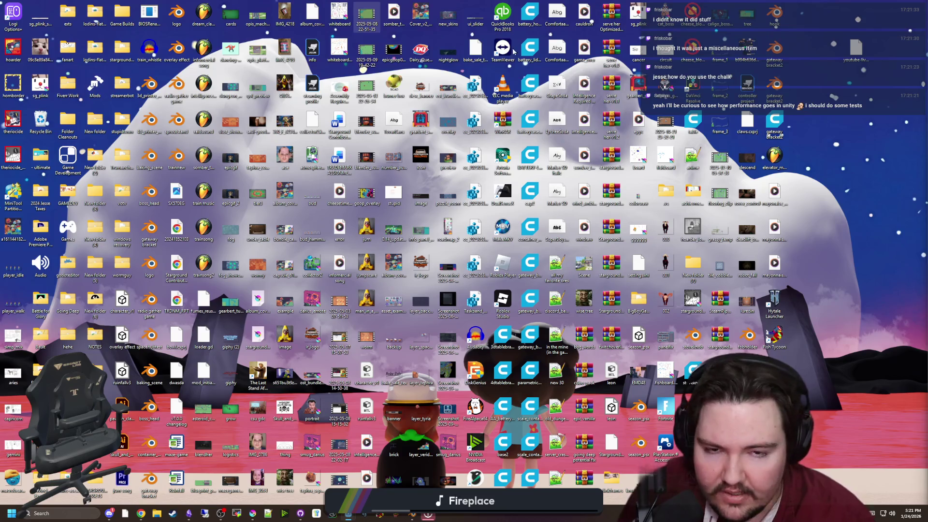
key("super+Up")
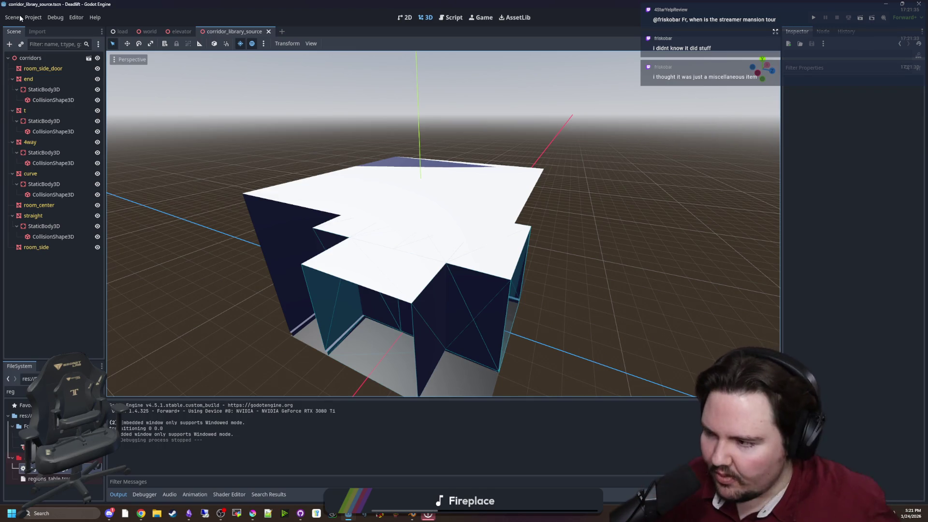
scroll(351, 255, "down", 5)
mouse_move(348, 274)
left_mouse_down()
mouse_move(370, 263)
mouse_move(341, 255)
mouse_move(303, 265)
mouse_move(271, 203)
mouse_move(336, 213)
left_mouse_up()
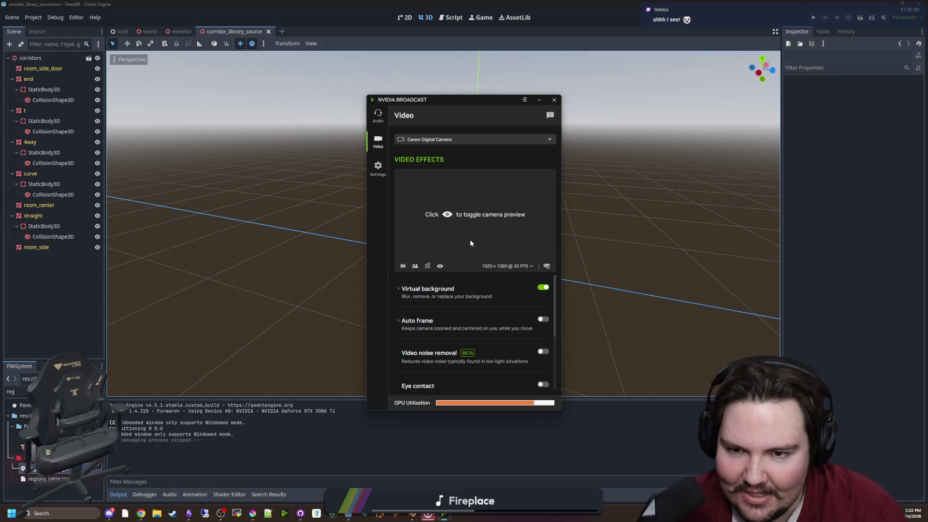
Move the NVIDIA Broadcast window aside so it no longer covers the corridor model.
left_click_drag(476, 115, 337, 130)
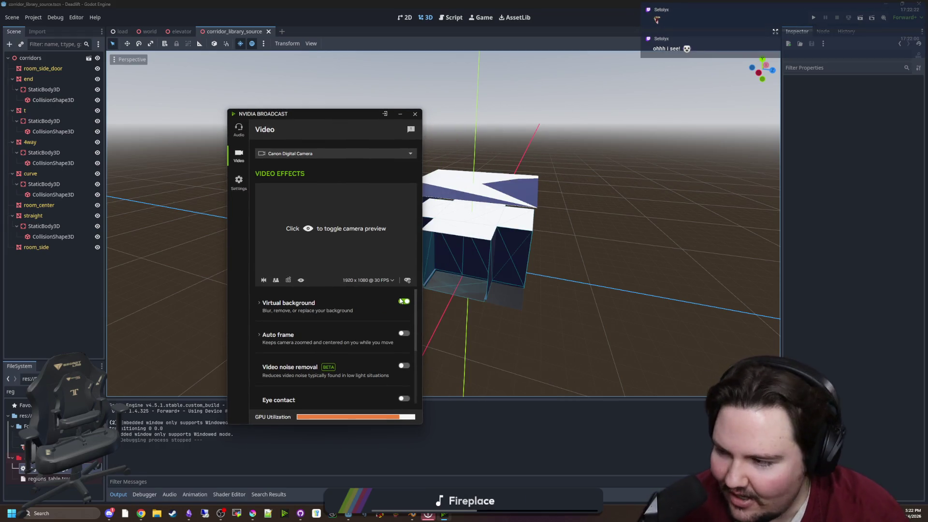
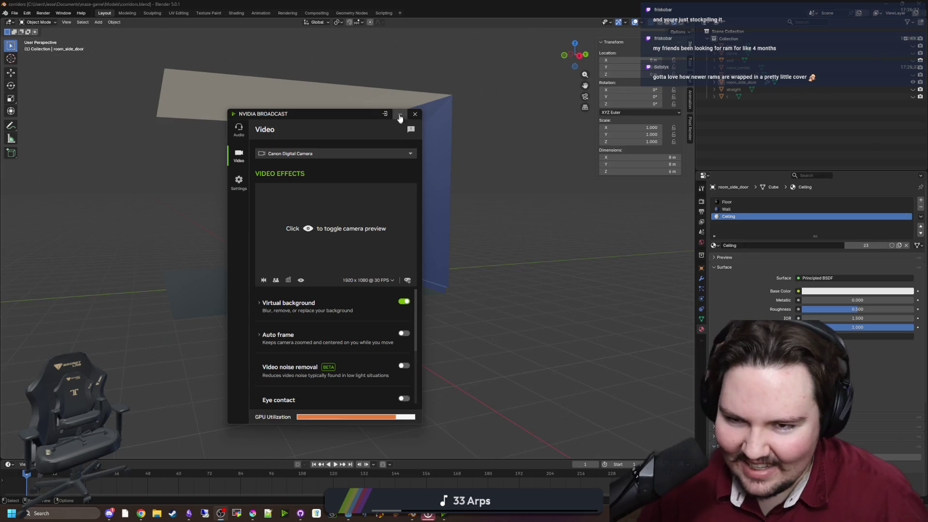
Minimize NVIDIA Broadcast, orbit around room_side_door, then unhide the curve piece.
left_click(400, 116)
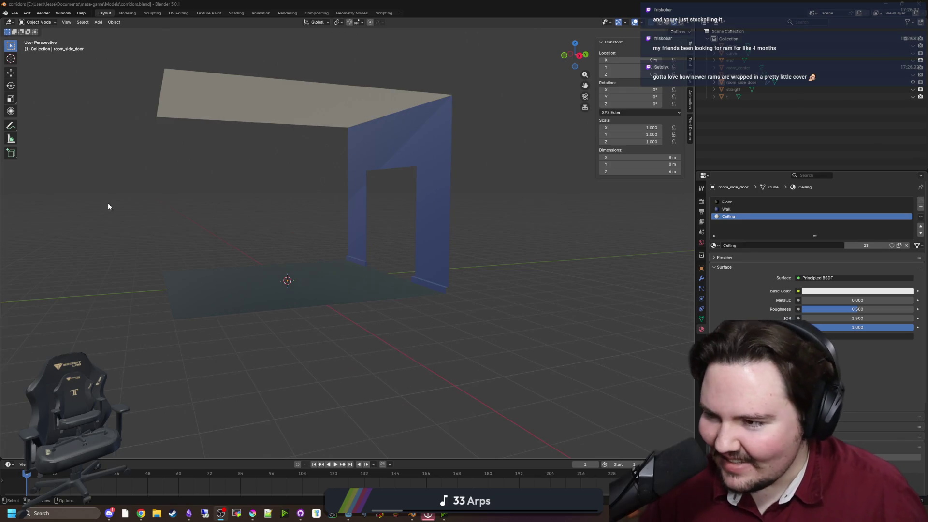
scroll(108, 205, "up", 3)
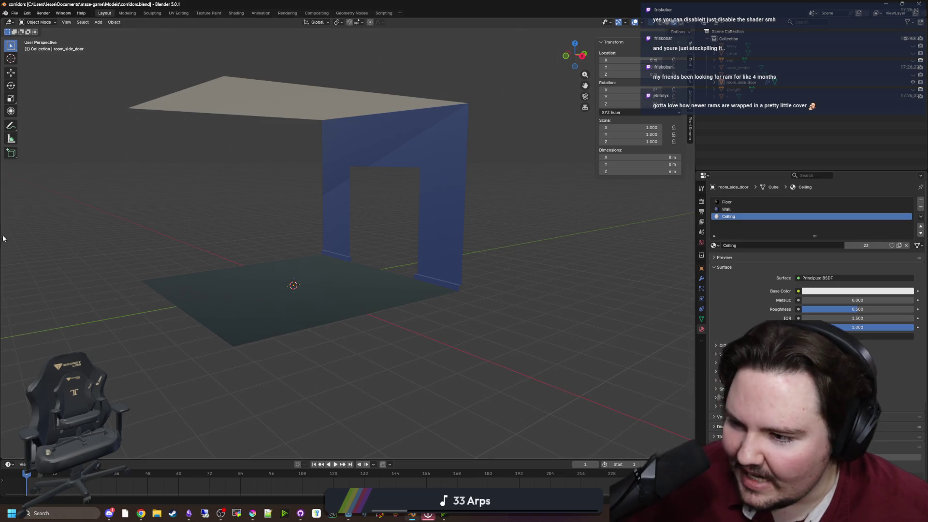
mouse_move(339, 309)
left_mouse_down()
mouse_move(395, 280)
mouse_move(291, 324)
mouse_move(401, 340)
left_mouse_up()
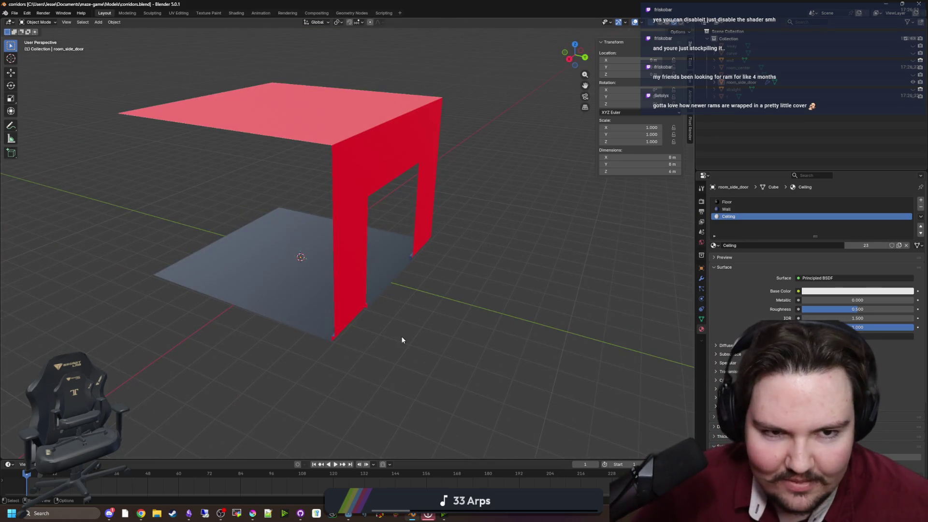
mouse_move(303, 270)
left_mouse_down()
mouse_move(223, 230)
mouse_move(256, 222)
left_mouse_up()
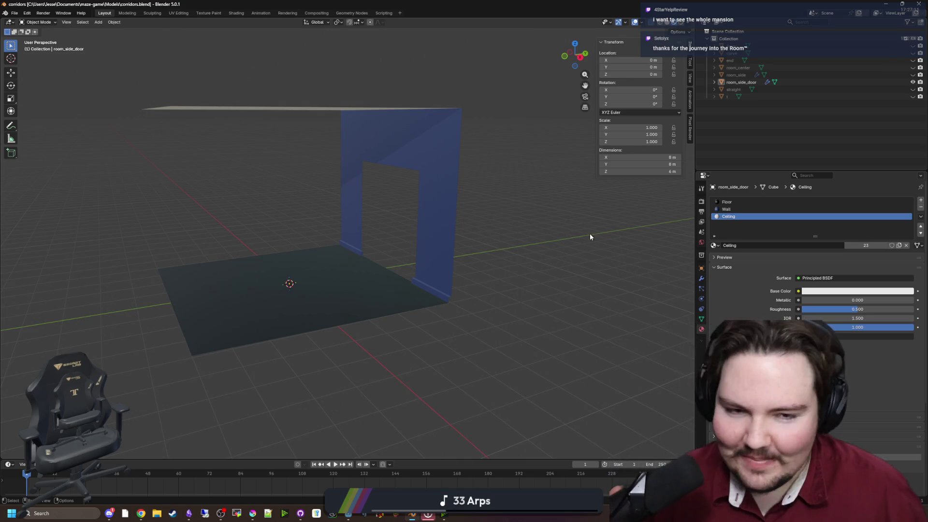
left_click(912, 53)
Orbit around the curve and room_side_door pieces, switch to a side view, and select curve.
scroll(489, 201, "up", 4)
mouse_move(468, 240)
left_mouse_down()
mouse_move(485, 182)
mouse_move(523, 219)
mouse_move(484, 242)
mouse_move(428, 242)
mouse_move(467, 248)
mouse_move(455, 249)
left_mouse_up()
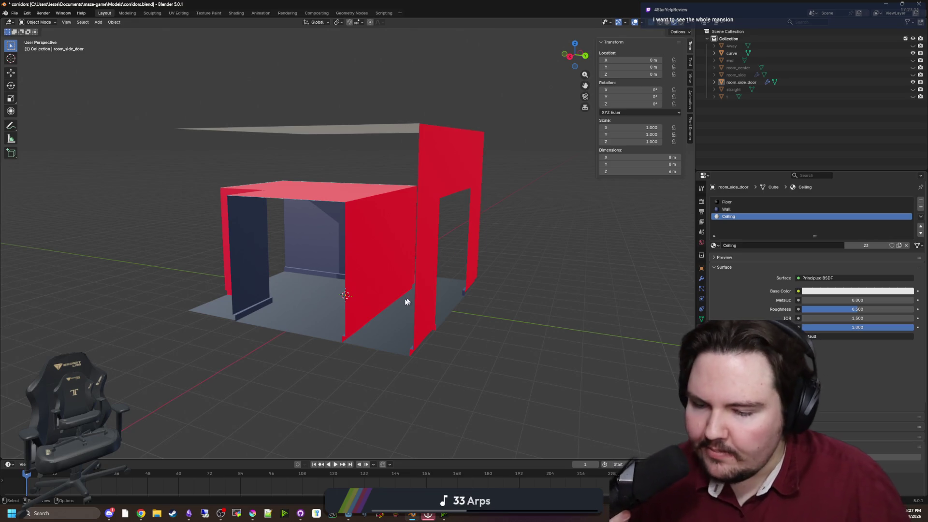
left_click_drag(381, 300, 356, 155)
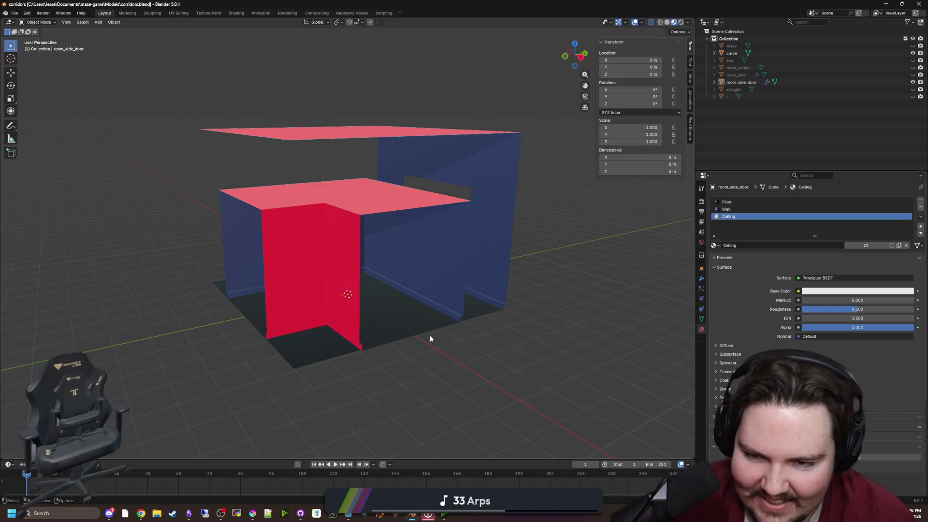
key("KP_3")
left_click(732, 53)
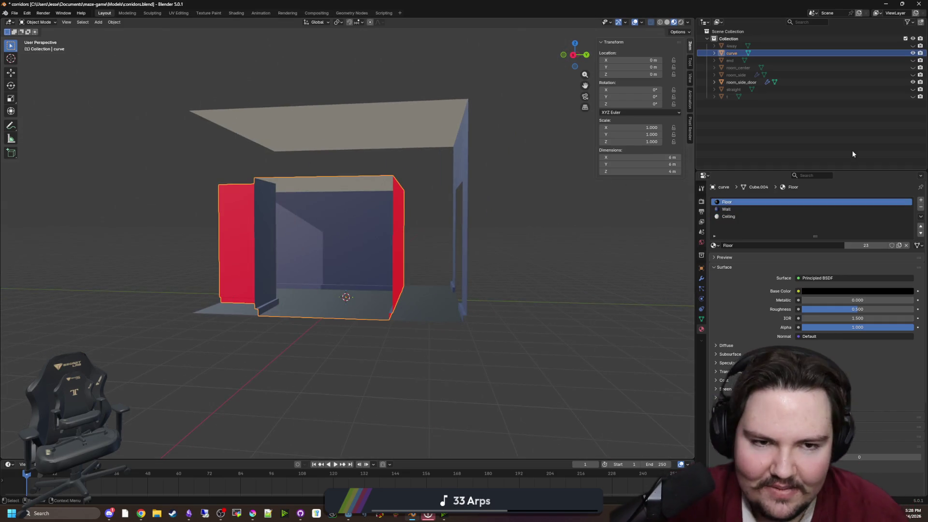
Hide the curve and room_side_door pieces, show room_side, and select it.
left_click(913, 53)
left_click(913, 53)
left_click(913, 54)
left_click(912, 54)
left_click(913, 54)
left_click(912, 81)
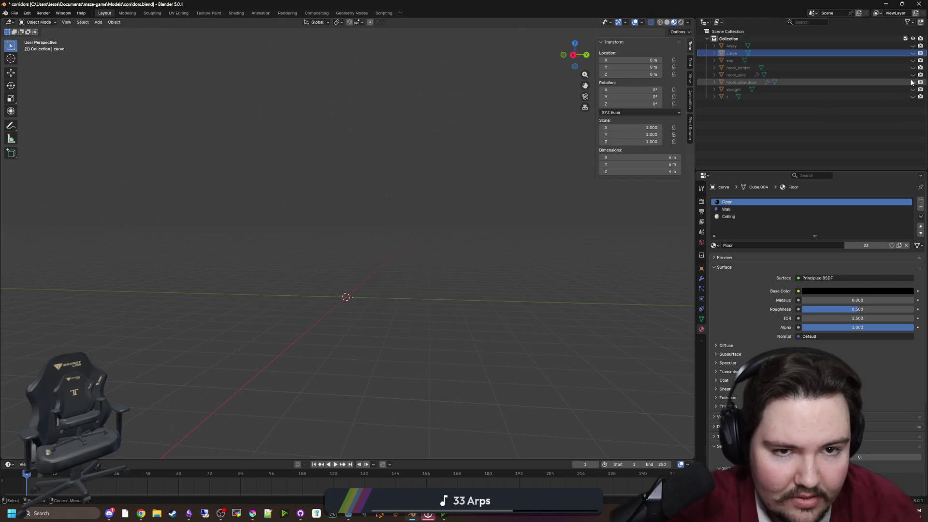
left_click(912, 75)
left_click(729, 75)
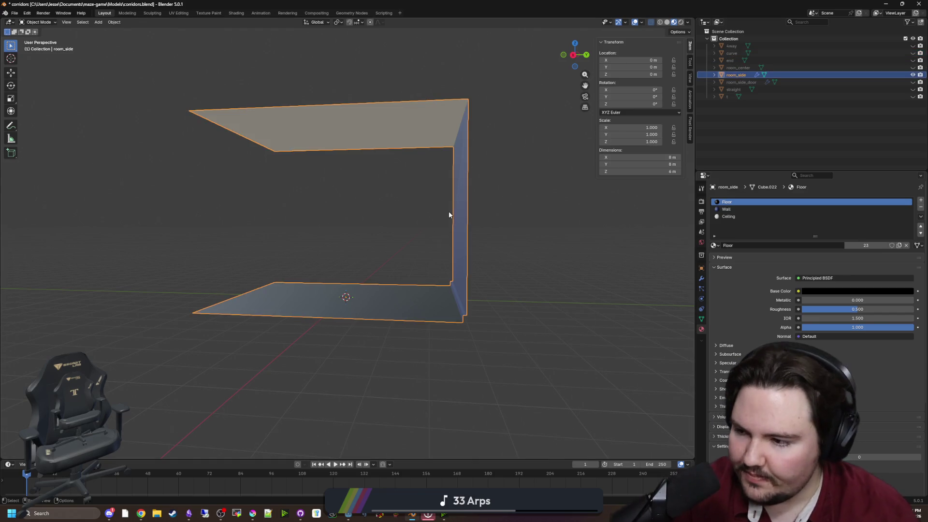
left_click_drag(445, 215, 506, 236)
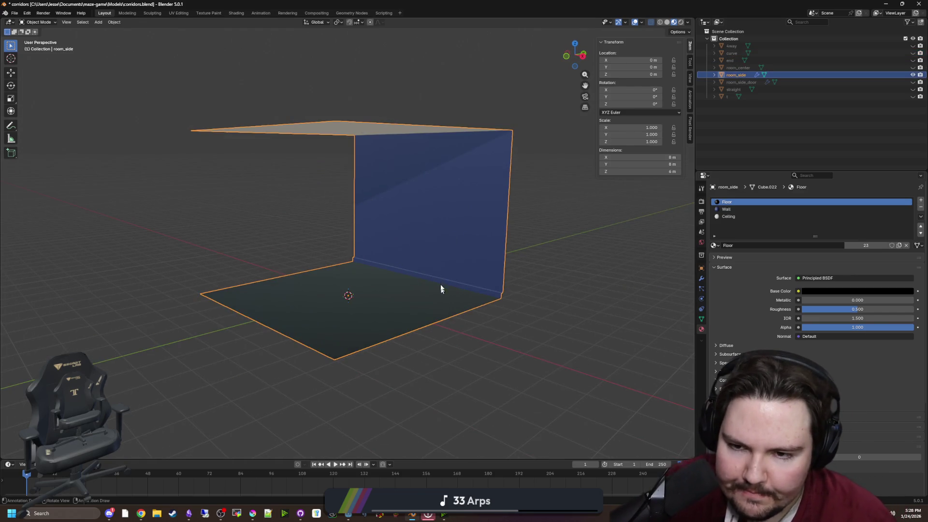
Duplicate room_side in place and rename the copy room_corner.
key("shift+d")
key("Escape")
left_click(766, 82)
double_click(764, 82)
type("room_corner")
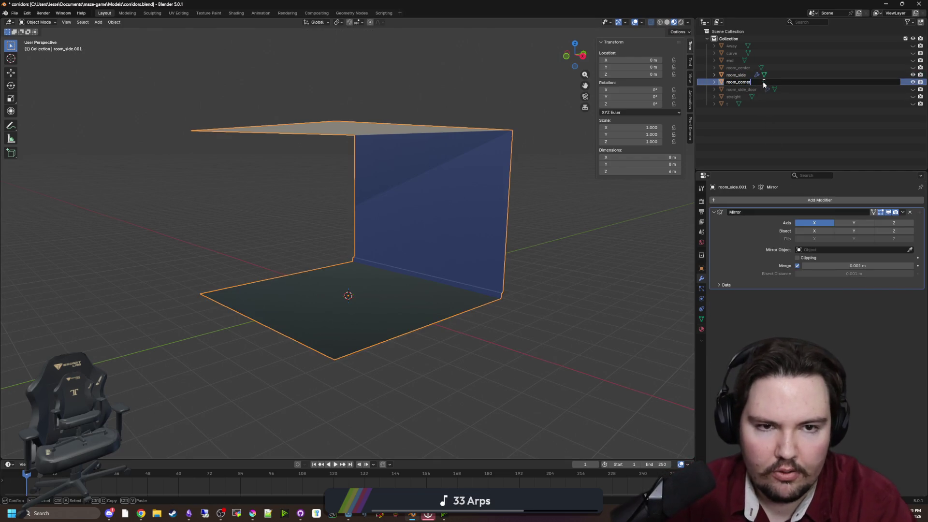
key("Return")
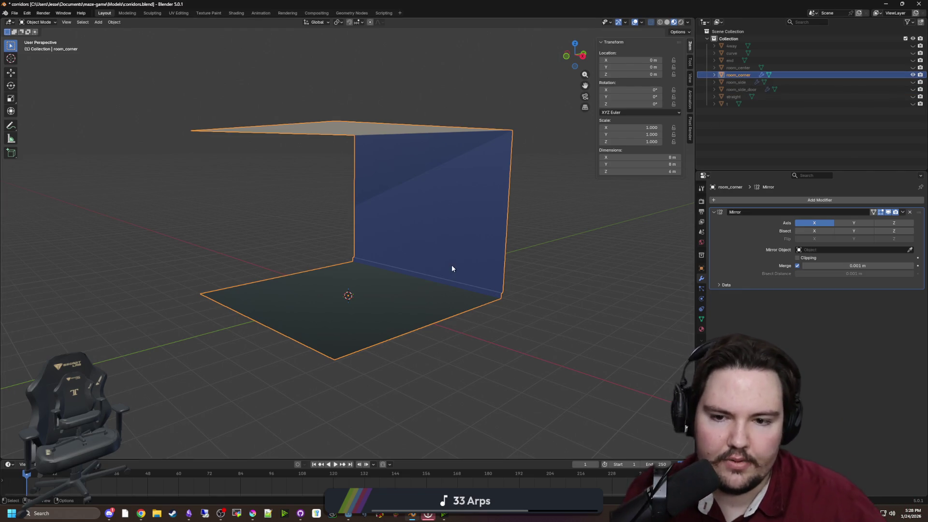
In Edit Mode with vertex select, select the two vertices of room_corner's front floor edge.
key("Tab")
mouse_move(336, 258)
left_mouse_down()
mouse_move(377, 263)
mouse_move(311, 295)
mouse_move(357, 291)
left_mouse_up()
left_click_drag(382, 351, 370, 340)
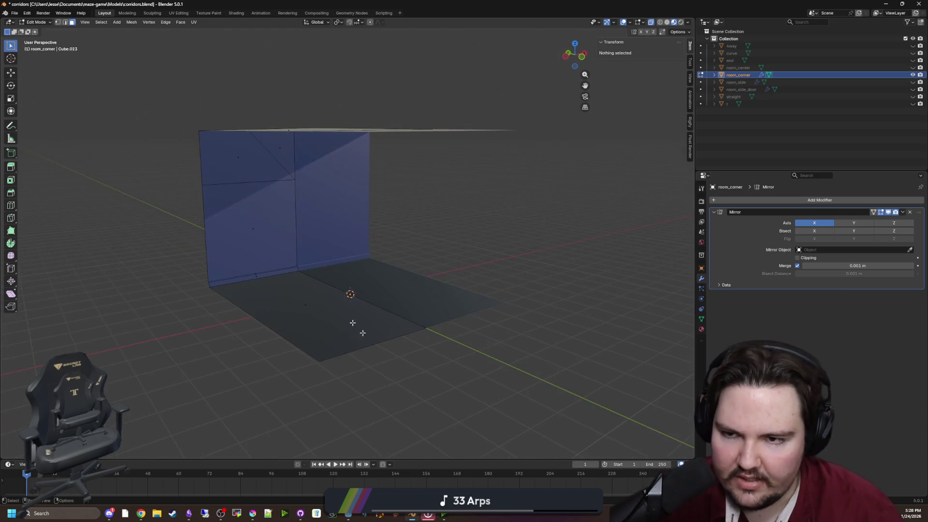
left_click(58, 22)
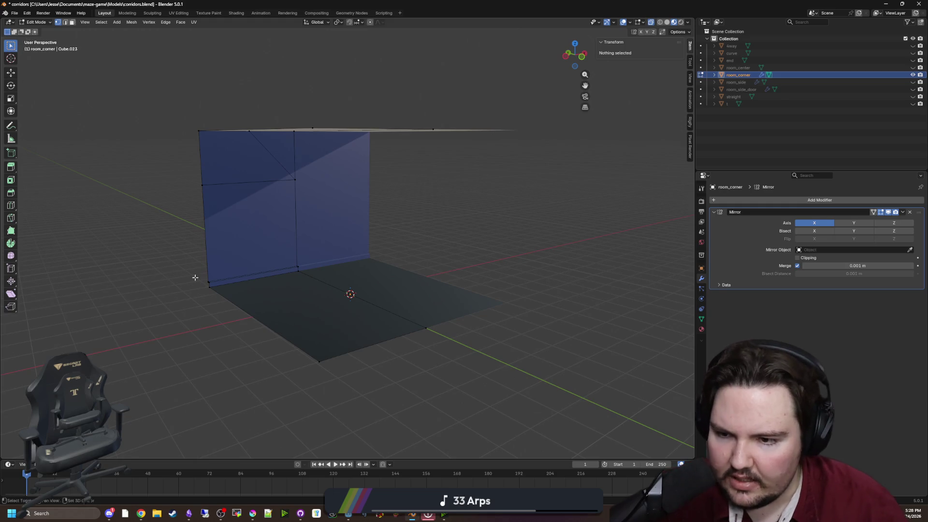
left_click_drag(195, 277, 217, 265)
left_click(216, 268)
mouse_move(276, 319)
left_mouse_down()
mouse_move(371, 378)
mouse_move(408, 356)
mouse_move(480, 390)
left_mouse_up()
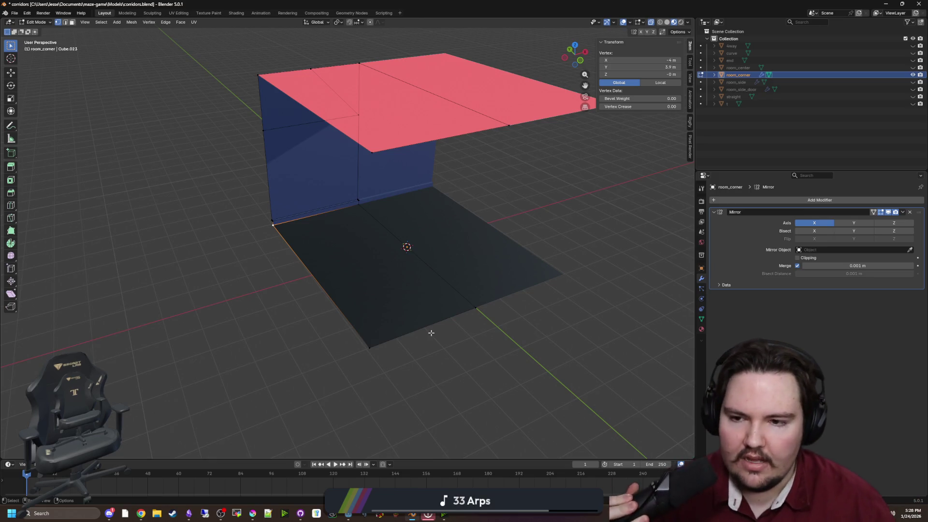
left_click(372, 359, "shift")
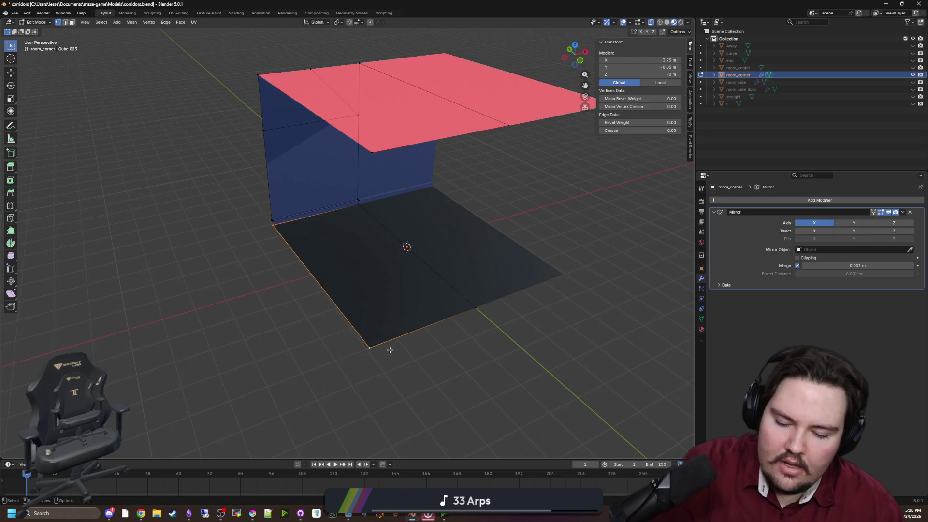
Move the selected floor edge slightly along X and clear the selection.
key("g")
key("x")
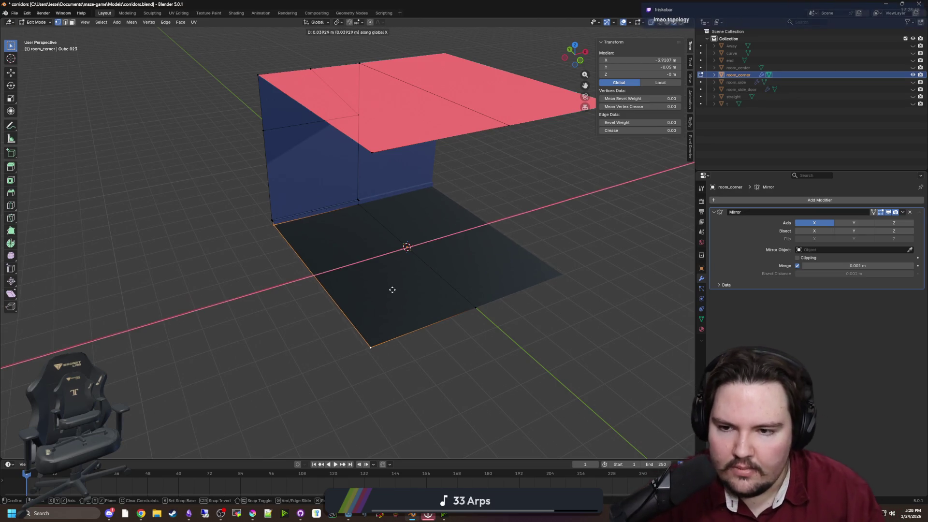
left_click(393, 288)
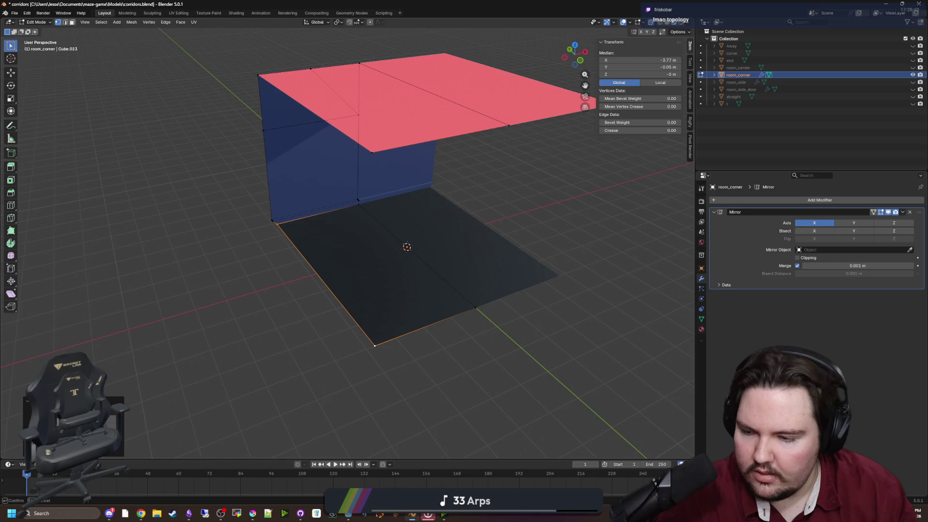
key("Return")
left_click(259, 294)
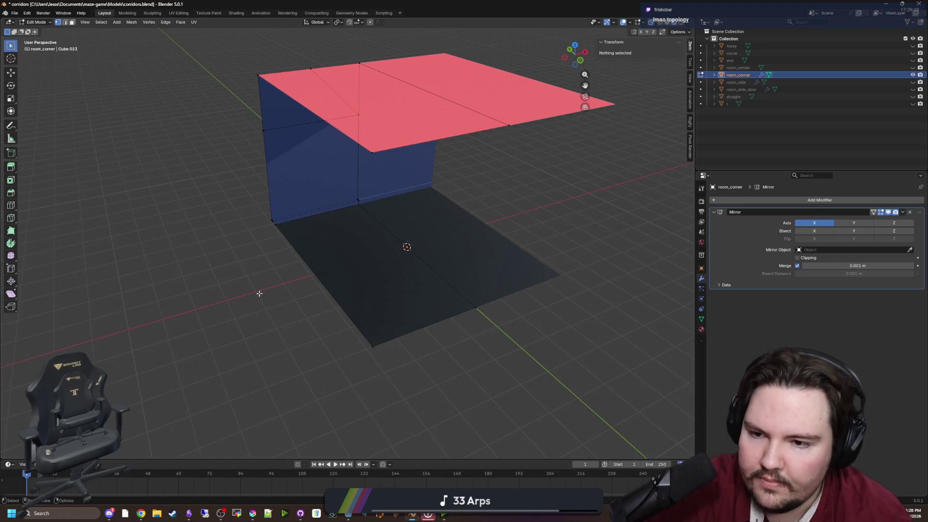
Raise the front floor-corner vertex along Z to 0.2 m.
left_click(341, 303)
scroll(343, 314, "up", 2)
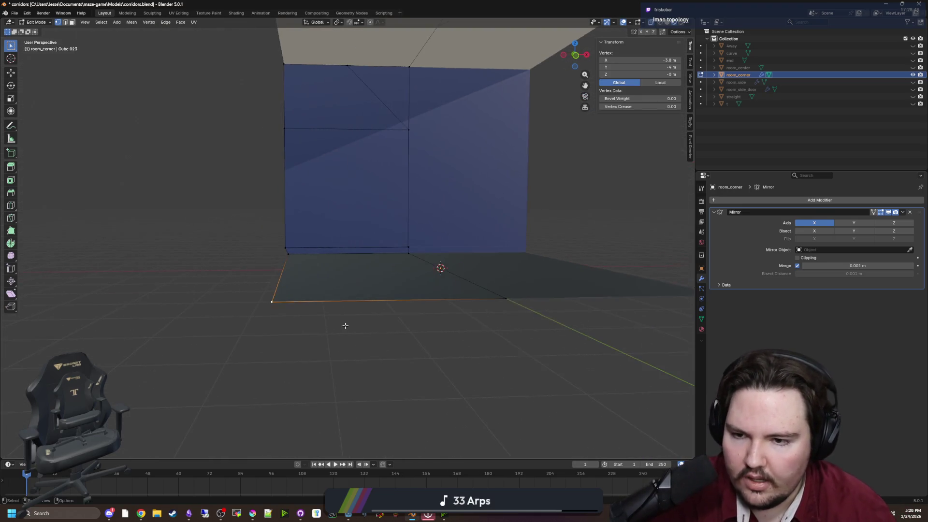
key("g")
key("z")
left_click(319, 321)
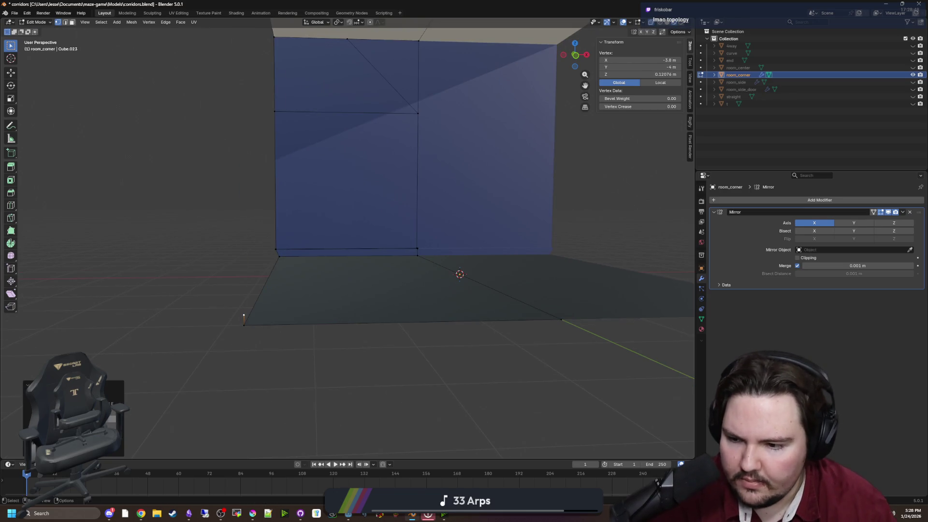
key("g")
key("Return")
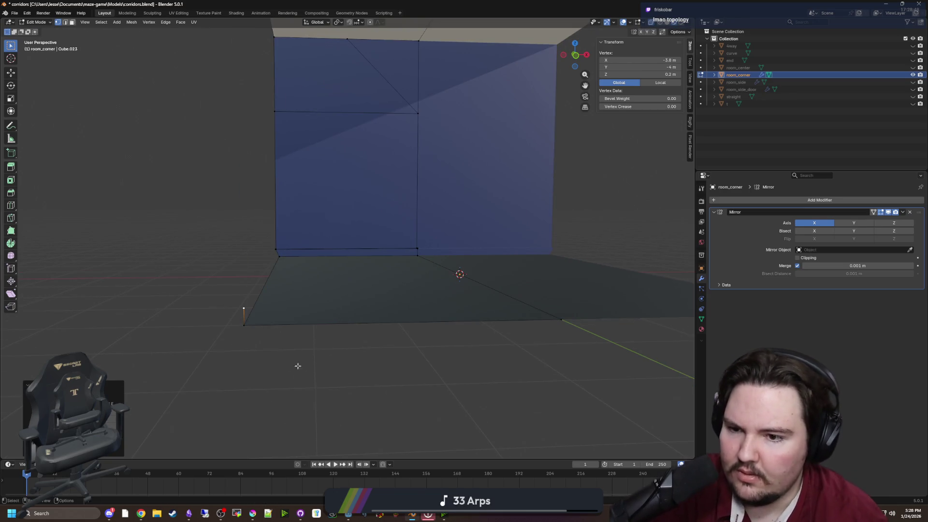
Move the corner vertex at the wall base along X to -3.9 m.
left_click_drag(276, 320, 282, 320)
scroll(240, 327, "up", 3)
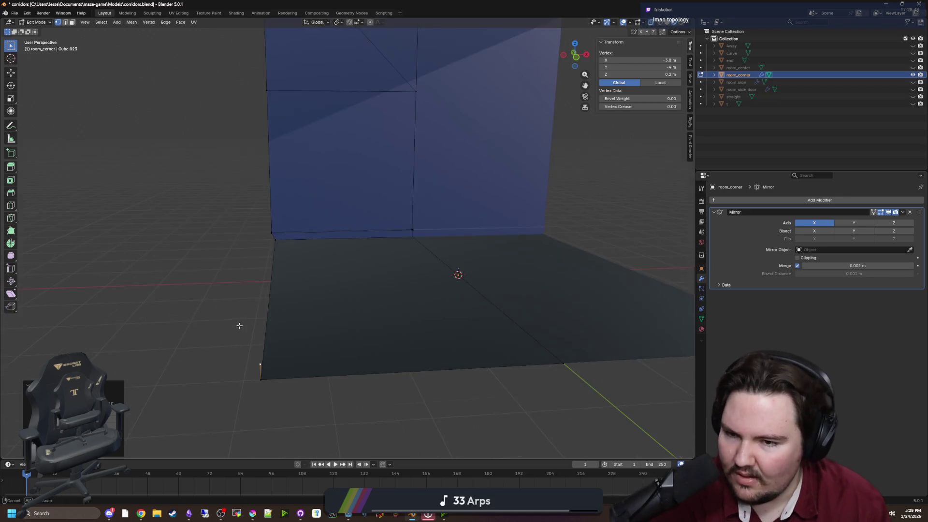
left_click(271, 204)
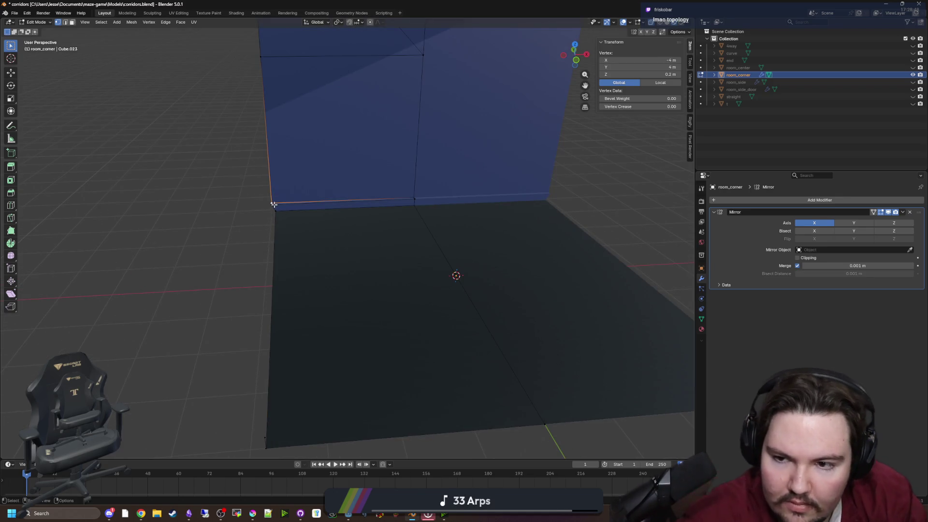
key("g")
key("x")
left_click(299, 232)
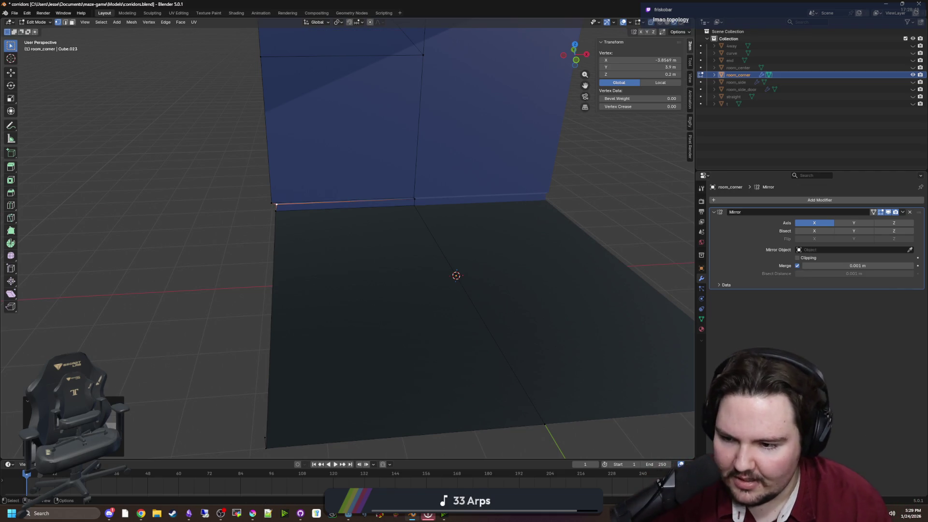
key("Return")
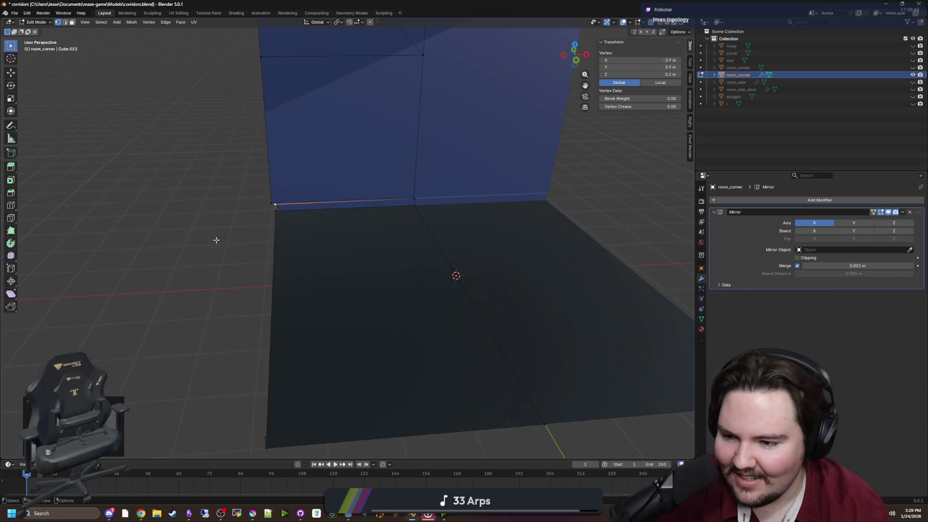
Select the near-left floor corner vertex and move it along X to about -3.93 m.
left_click(574, 368)
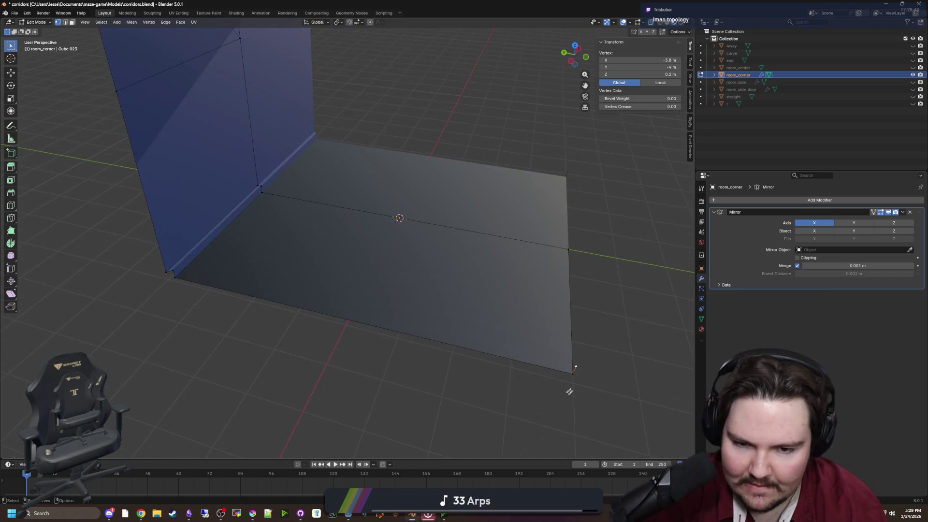
left_click(184, 264, "shift")
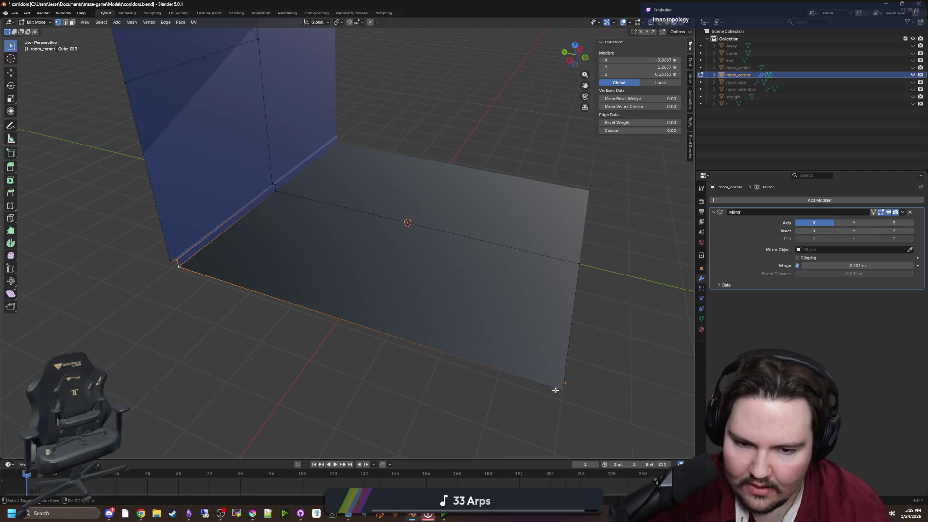
left_click(435, 379)
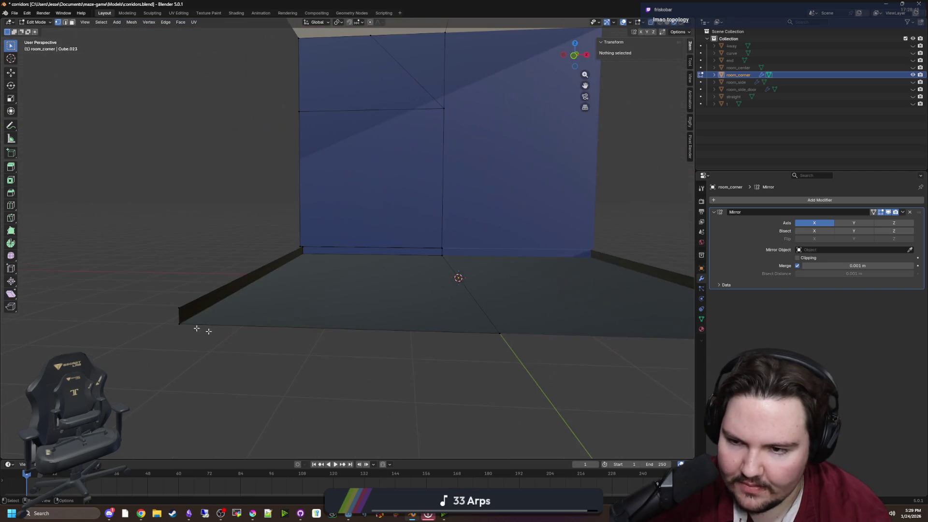
left_click(219, 335)
key("g")
key("x")
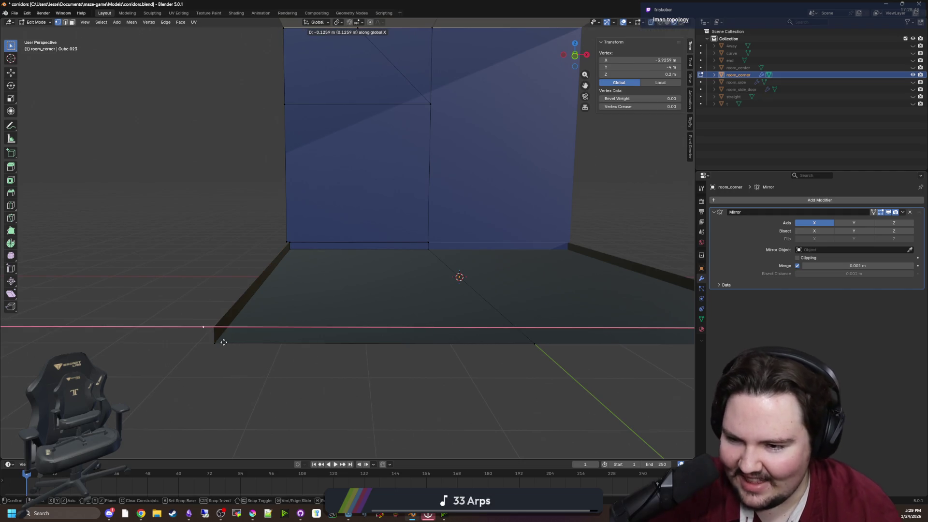
left_click(224, 342)
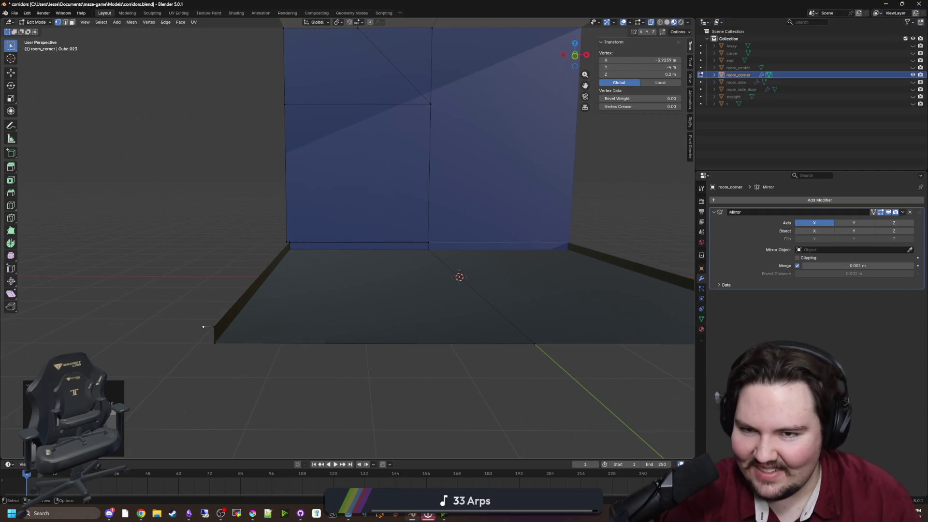
key("g")
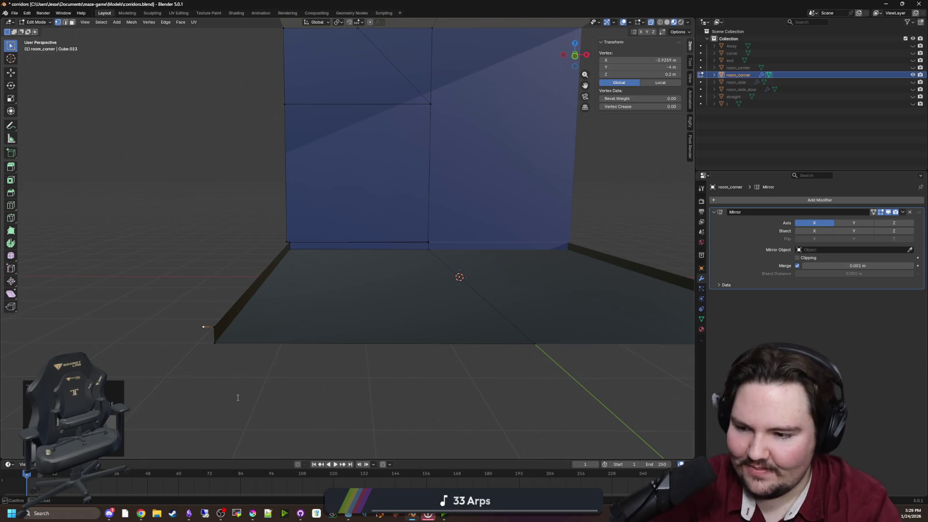
Settle the floor corner at X -3.9 and select along the floor's left edge and wall.
left_click(240, 398)
mouse_move(240, 398)
left_mouse_down()
mouse_move(295, 329)
mouse_move(280, 284)
mouse_move(206, 283)
left_mouse_up()
left_click(181, 254, "shift")
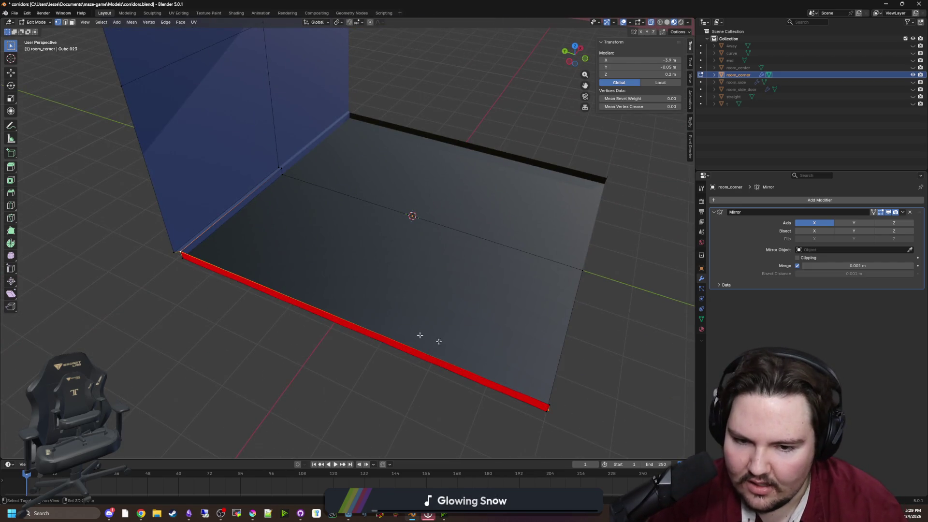
left_click_drag(367, 317, 572, 361)
left_click(580, 325, "shift")
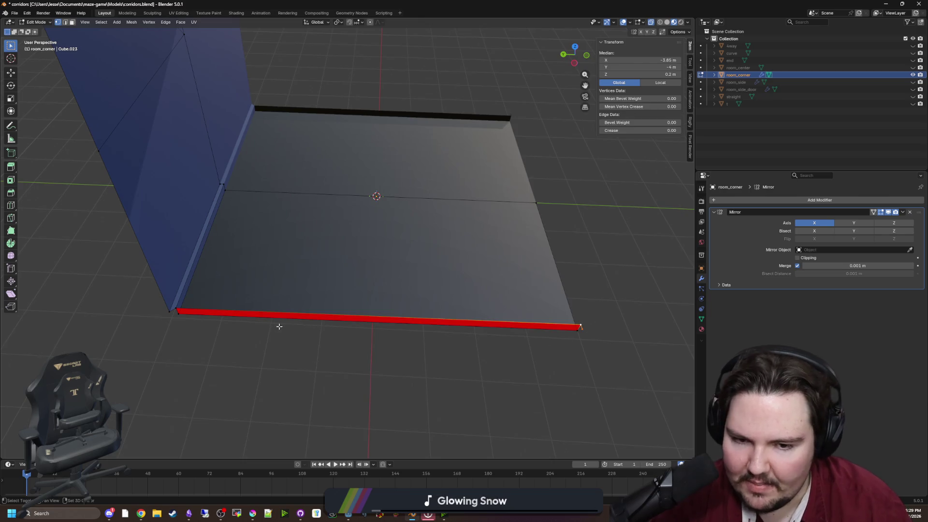
left_click(180, 310)
left_click(369, 320, "alt")
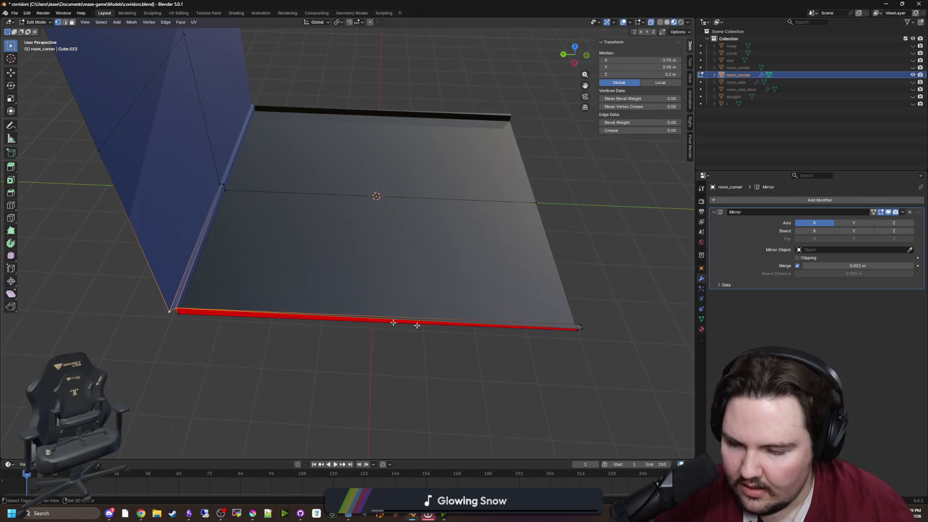
Select the left floor, wall and ceiling edges and fill them with a new face.
left_click(596, 369)
mouse_move(596, 368)
left_mouse_down()
mouse_move(565, 365)
mouse_move(522, 338)
left_mouse_up()
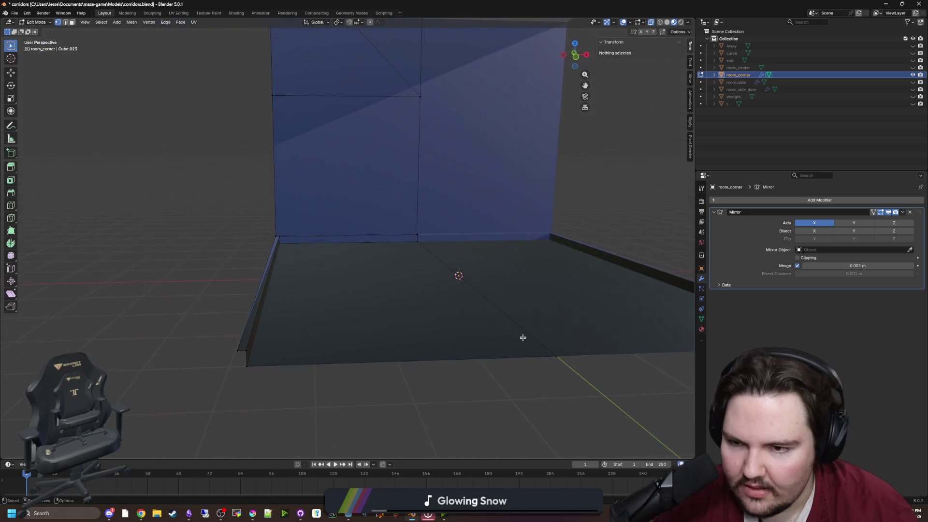
left_click_drag(263, 271, 263, 300)
left_click(265, 241)
left_click(265, 352, "shift")
scroll(321, 290, "down", 4)
left_click_drag(348, 362, 258, 336)
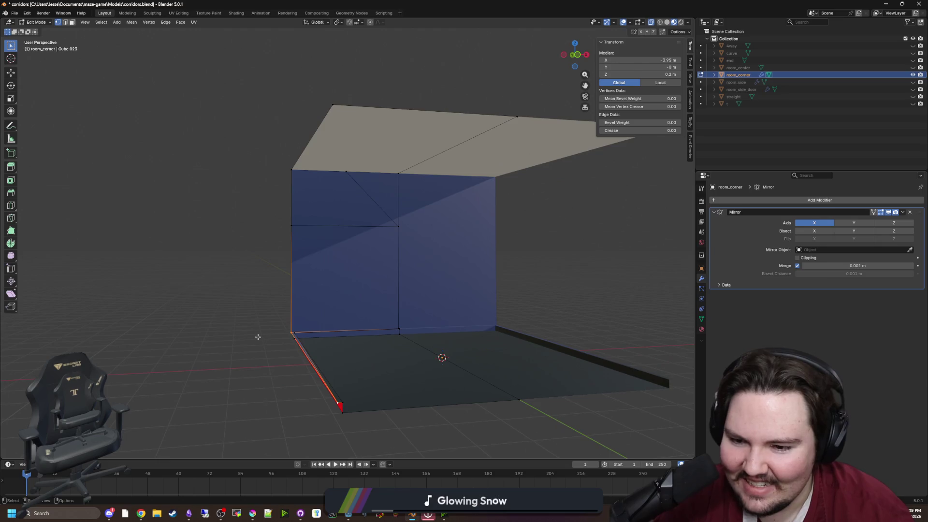
left_click(339, 126, "shift")
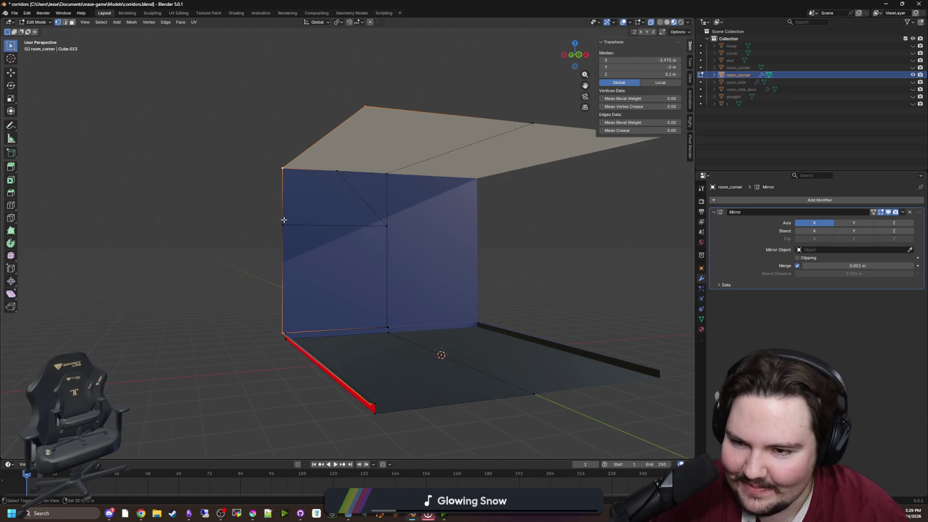
key("f")
In face select mode, select the baseboard's front face and top strip.
left_click(222, 259)
left_click_drag(222, 259, 230, 326)
scroll(344, 284, "up", 5)
scroll(344, 285, "up", 5)
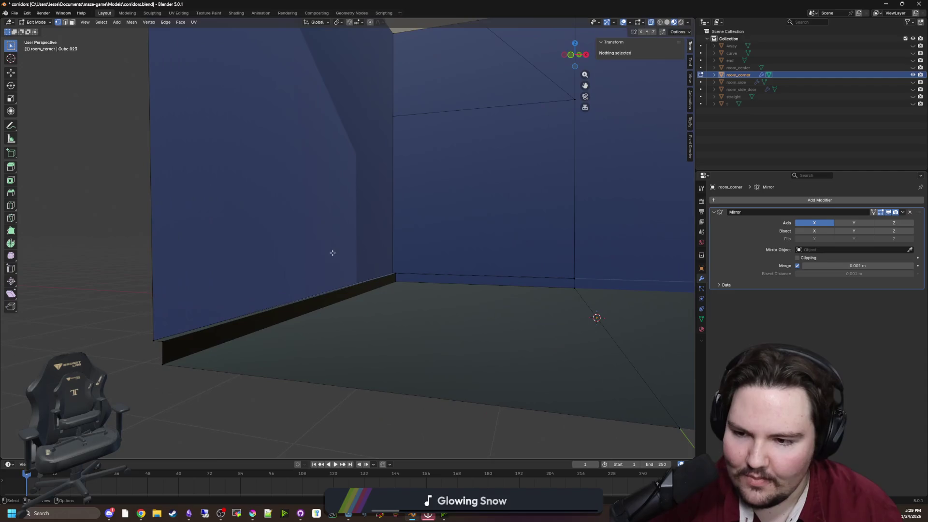
left_click(72, 22)
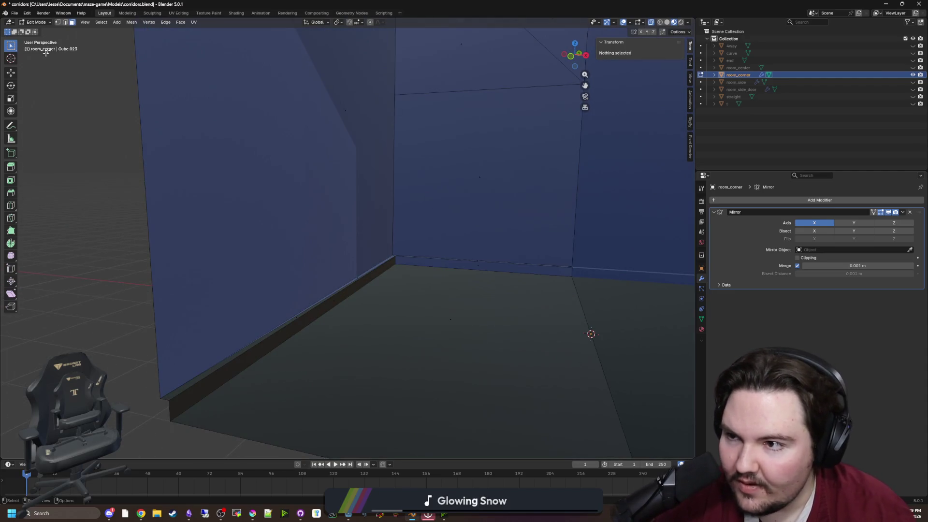
left_click(343, 300)
left_click(295, 317, "shift")
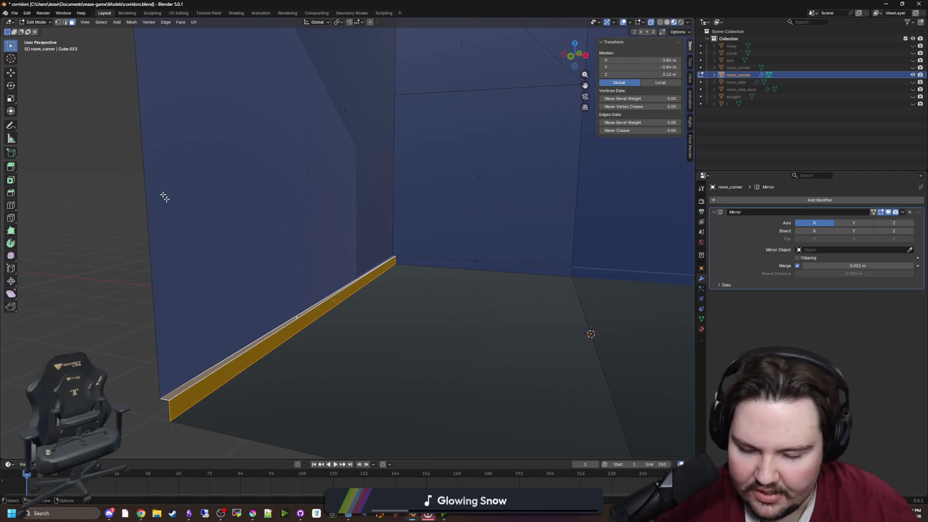
Assign the Wall material to the selected baseboard faces and return to Object Mode.
left_click(131, 22)
mouse_move(145, 154)
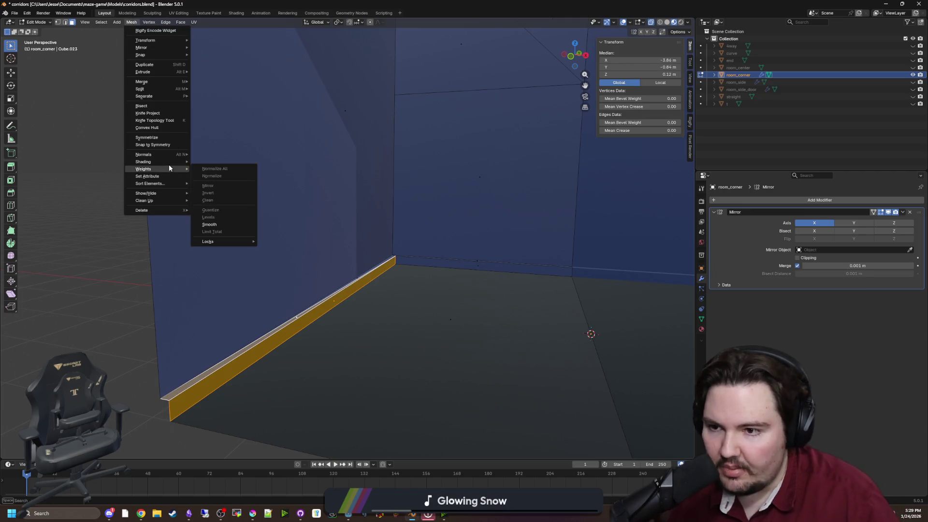
left_click(701, 329)
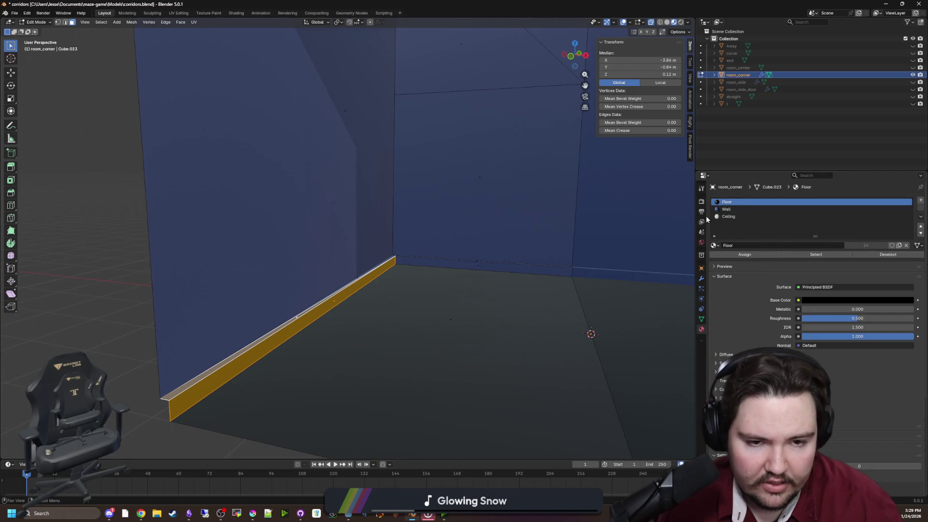
left_click(725, 209)
left_click(744, 254)
key("alt+a")
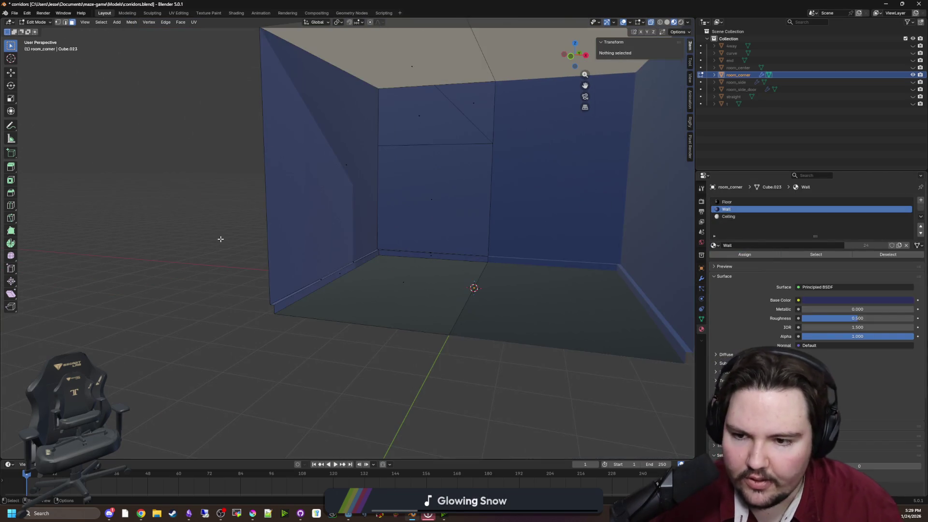
key("Tab")
Reselect room_corner, check it in Edit Mode, and bring up its modifier settings.
mouse_move(311, 201)
left_mouse_down()
mouse_move(317, 216)
mouse_move(458, 252)
left_mouse_up()
key("alt+a")
left_click(459, 256)
mouse_move(493, 353)
left_mouse_down()
mouse_move(532, 334)
mouse_move(402, 299)
mouse_move(406, 281)
mouse_move(327, 277)
mouse_move(376, 279)
left_mouse_up()
left_click(406, 281)
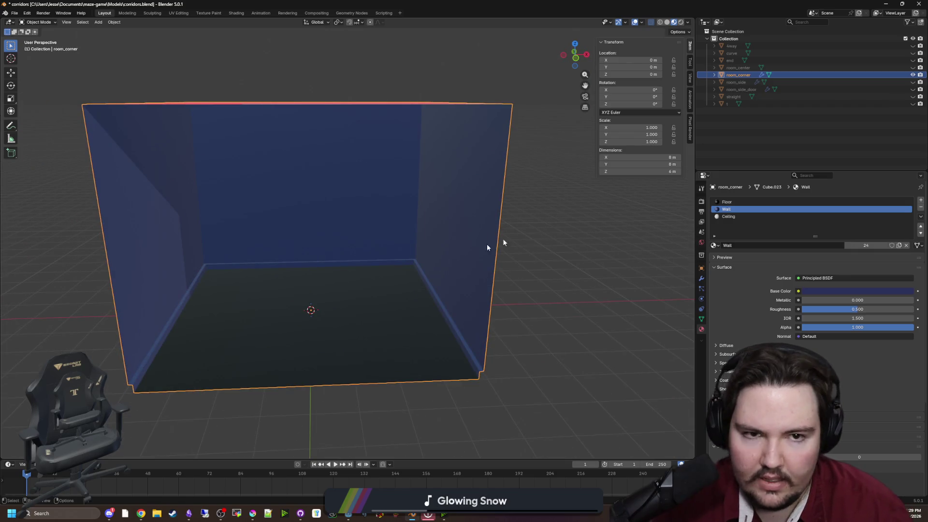
key("Tab")
scroll(488, 213, "down", 3)
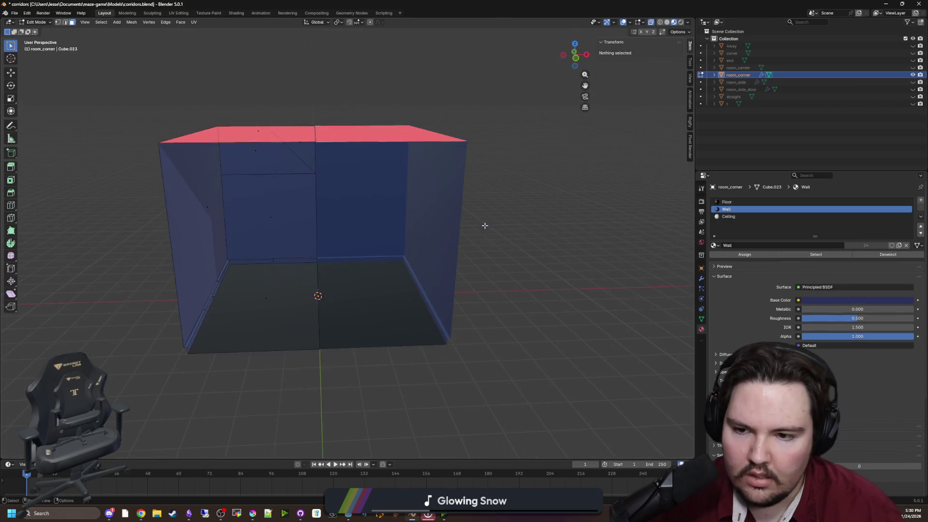
key("Tab")
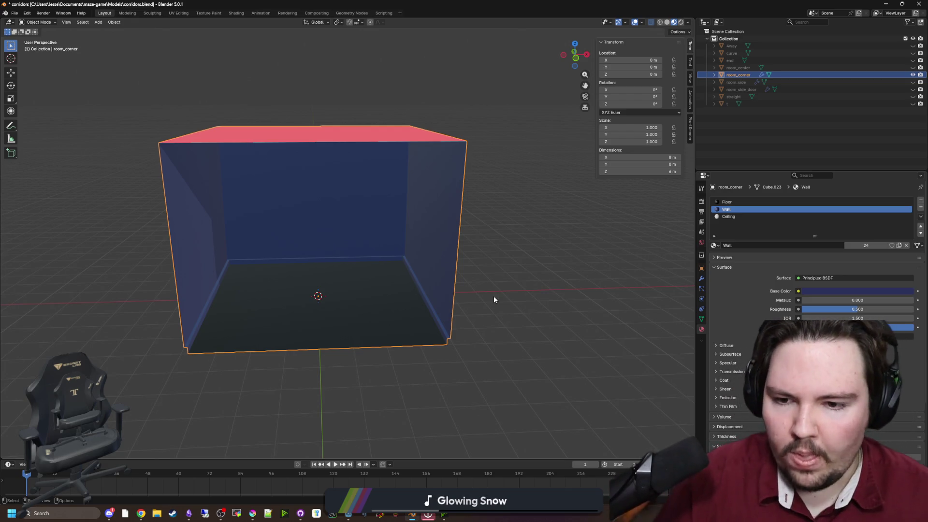
left_click(701, 278)
Apply room_corner's Mirror modifier and enter Edit Mode with vertex select.
left_click(902, 211)
left_click(875, 220)
key("Tab")
key("a")
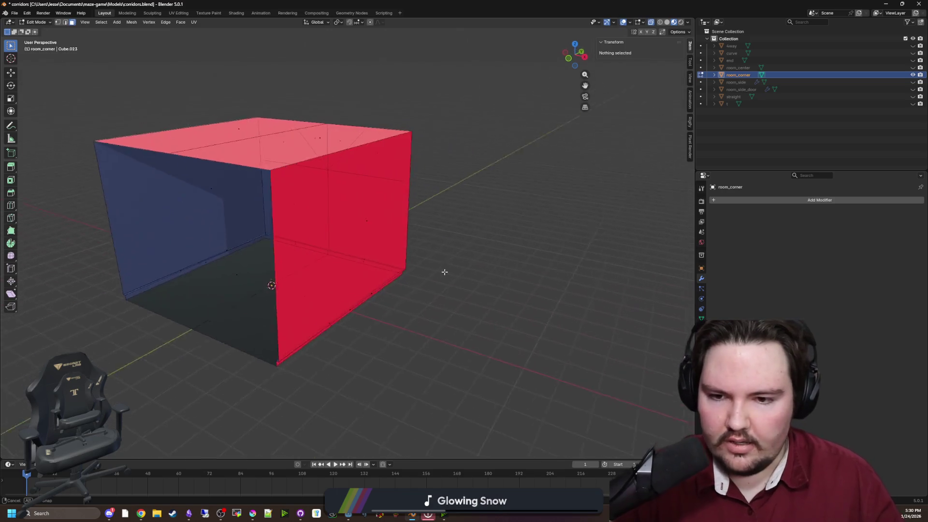
scroll(290, 266, "up", 2)
left_click(58, 22)
scroll(248, 296, "down", 2)
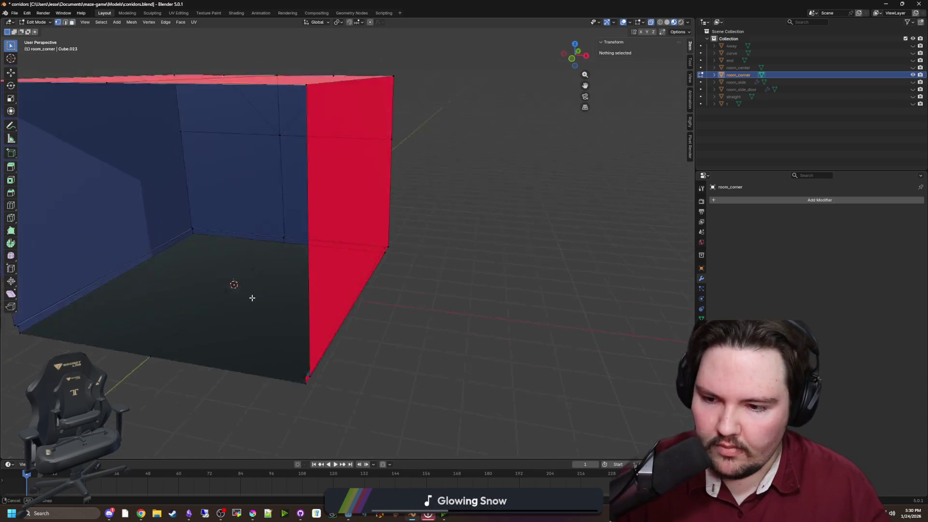
scroll(249, 296, "up", 3)
Set two right-side corner vertices to X 4 m in the N panel.
left_click(344, 329)
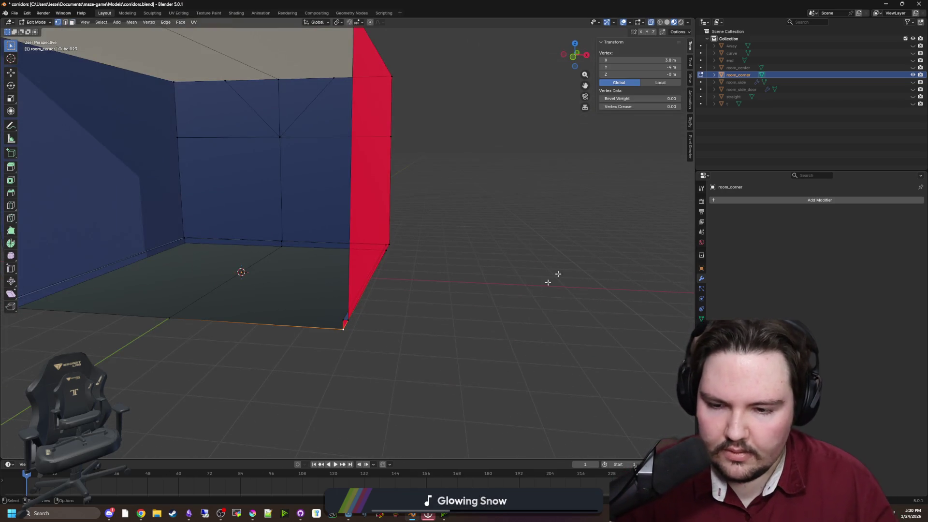
double_click(649, 60)
type("4")
key("Return")
left_click(384, 250)
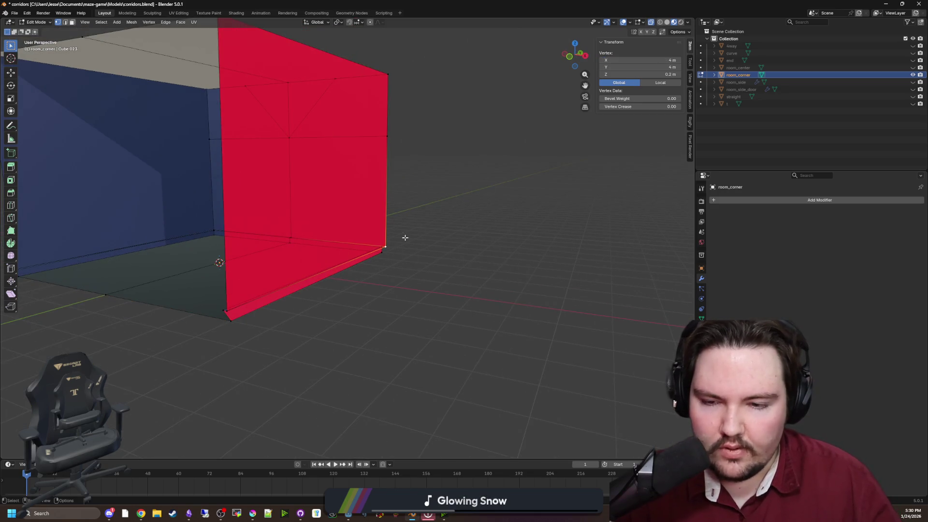
double_click(630, 60)
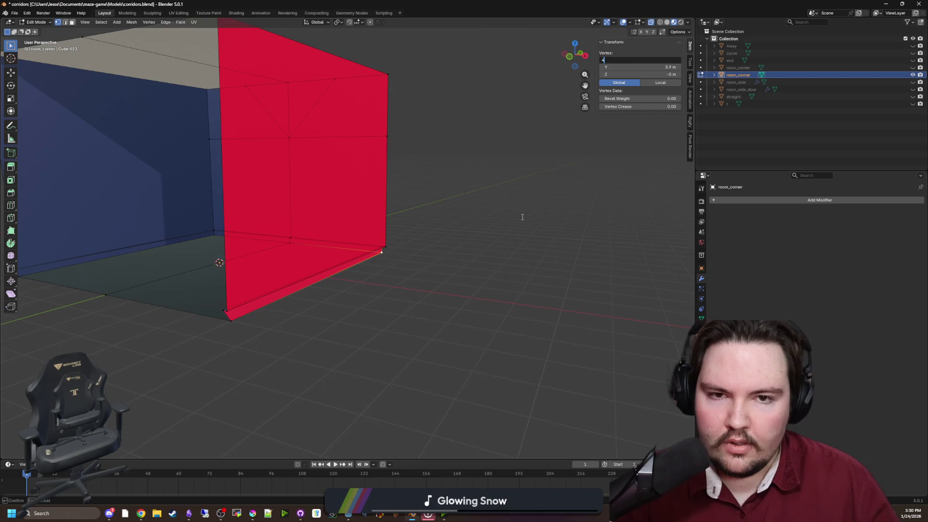
key("Return")
Recalculate normals so the red wall faces outward, then return to Object Mode.
key("a")
key("alt+n")
left_click(203, 315)
left_click(338, 293)
left_click(383, 246)
scroll(383, 245, "up", 5)
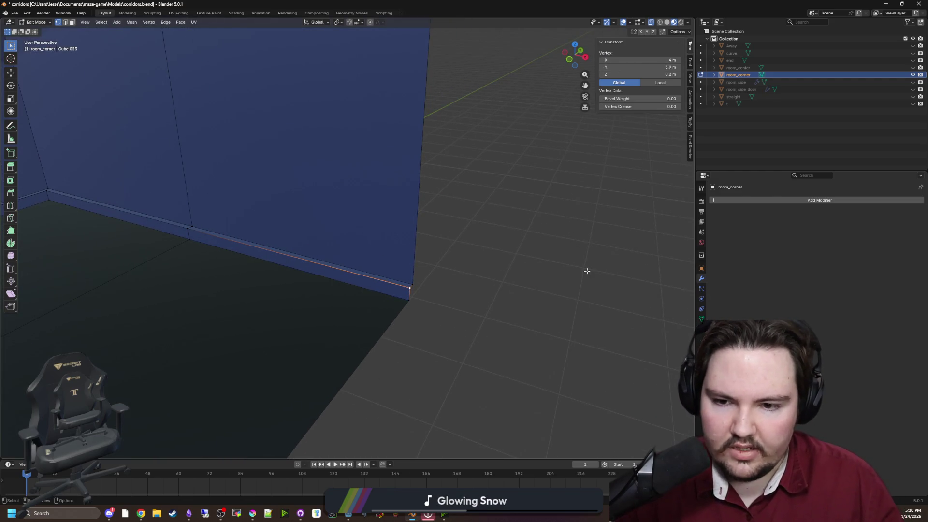
scroll(586, 269, "down", 8)
key("Tab")
mouse_move(502, 274)
left_mouse_down()
mouse_move(429, 288)
mouse_move(464, 302)
mouse_move(507, 270)
left_mouse_up()
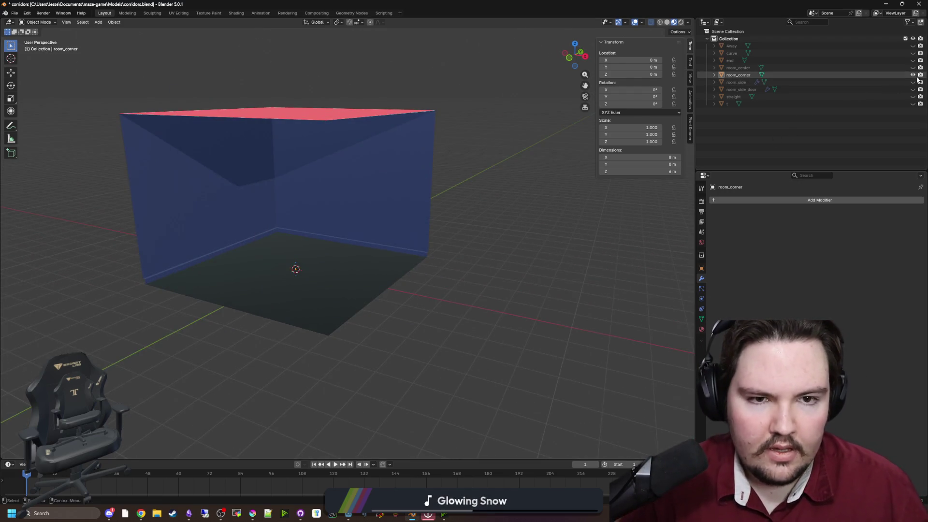
Toggle room_corner's visibility in the Outliner and select it.
left_click(913, 75)
left_click(912, 75)
left_click(913, 75)
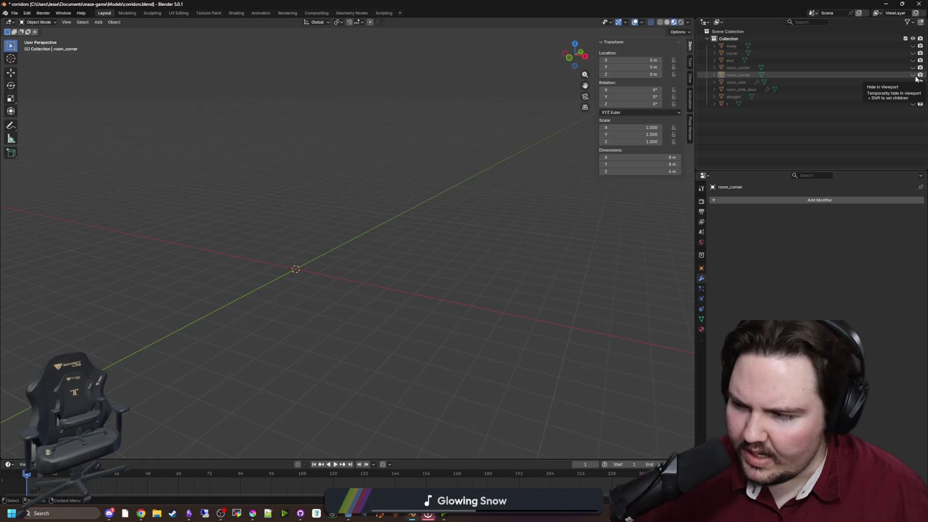
left_click(912, 74)
left_click(912, 75)
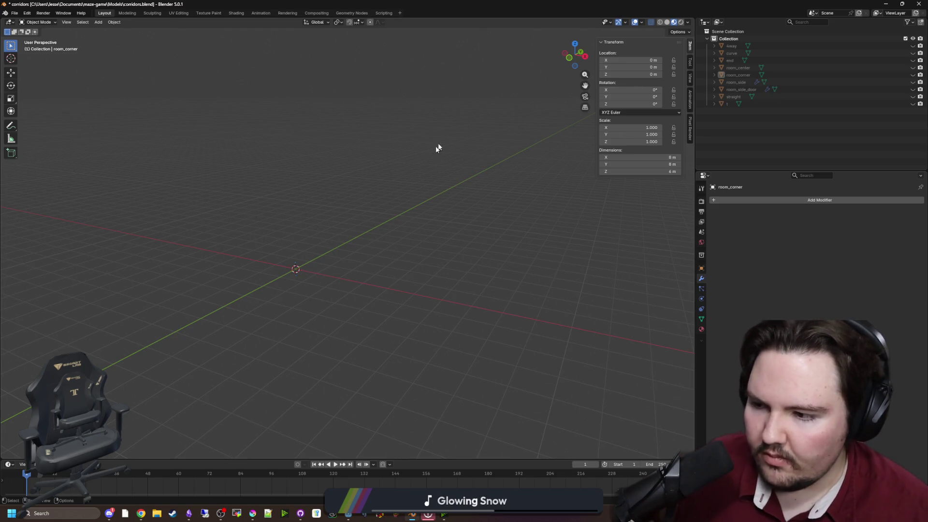
left_click(835, 74)
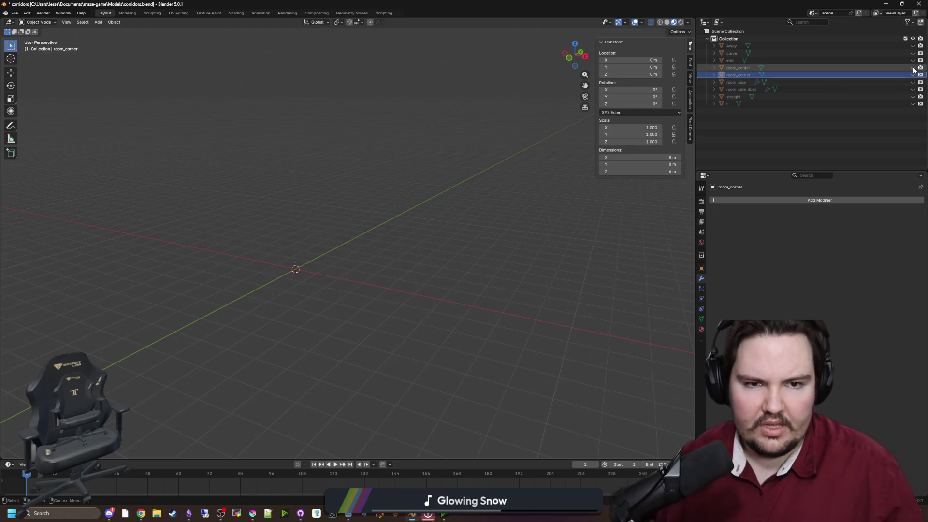
Briefly show room_side_door, hide it again, and save corridors.blend.
left_click(912, 89)
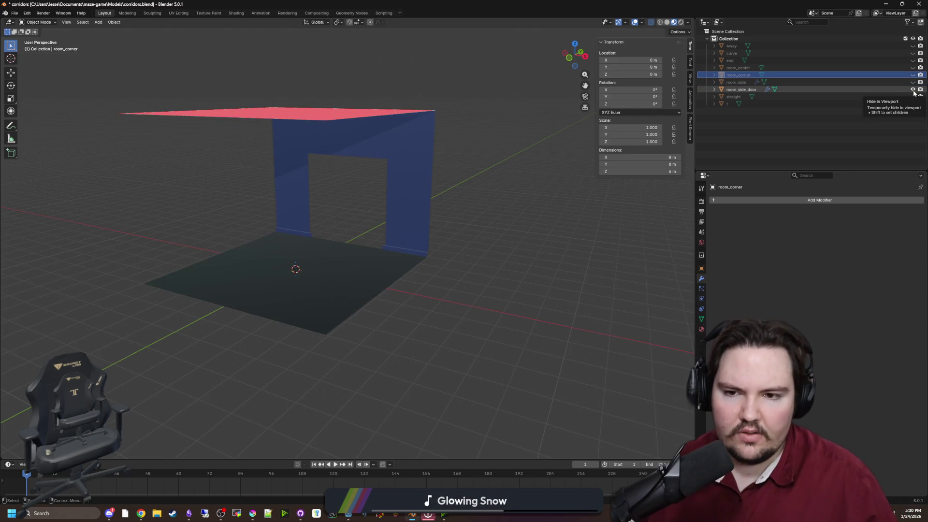
left_click(913, 89)
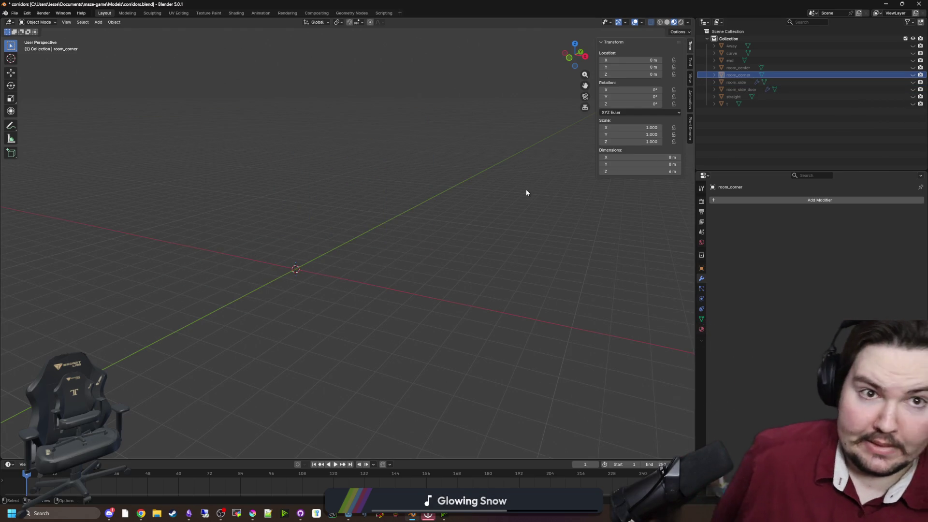
key("ctrl+s")
left_click(886, 3)
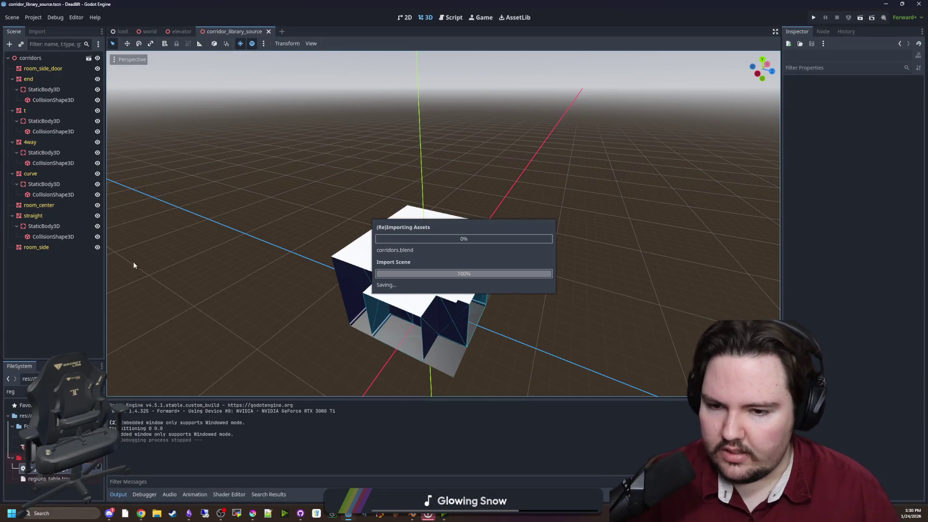
Orbit and zoom around the reimported corridor pieces in Godot to inspect room_corner.
mouse_move(308, 289)
left_mouse_down()
mouse_move(263, 270)
mouse_move(419, 266)
mouse_move(357, 274)
mouse_move(433, 276)
left_mouse_up()
scroll(342, 271, "up", 6)
scroll(418, 265, "down", 3)
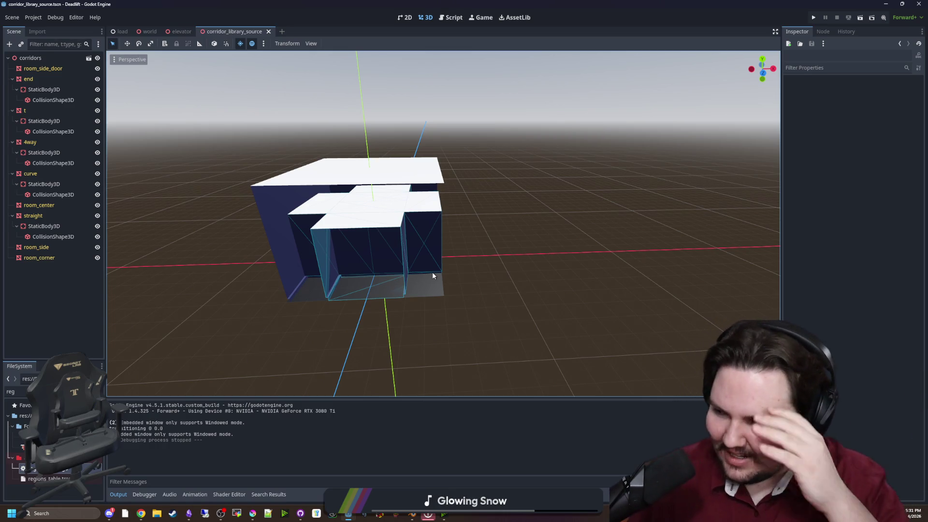
left_click_drag(432, 274, 485, 272)
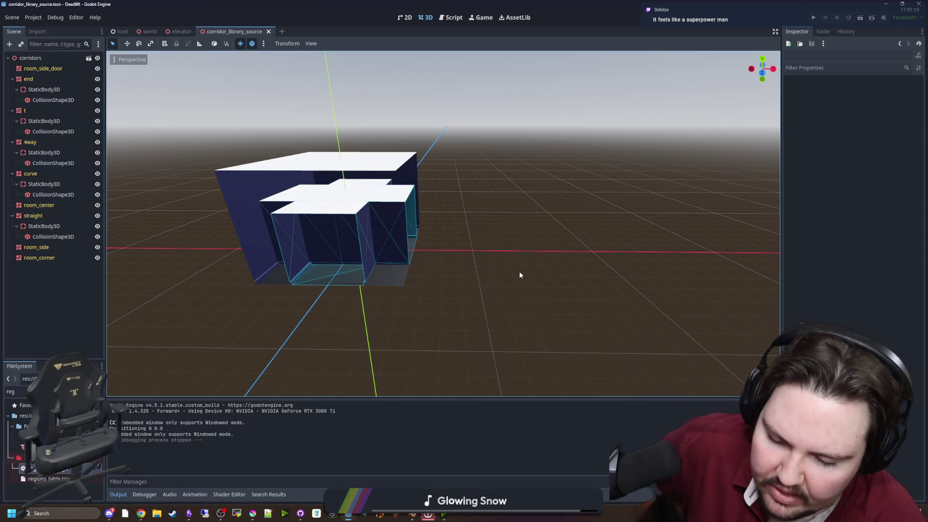
left_click(411, 515)
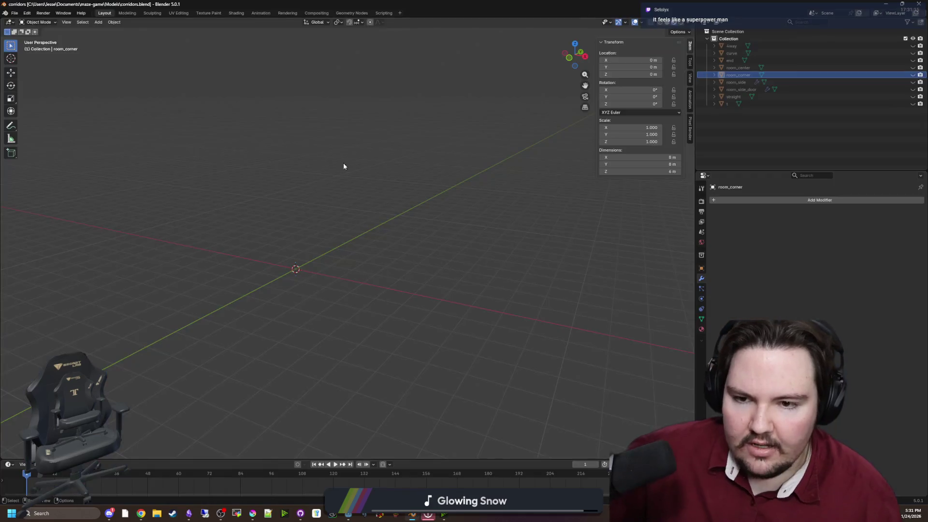
key("alt+Tab")
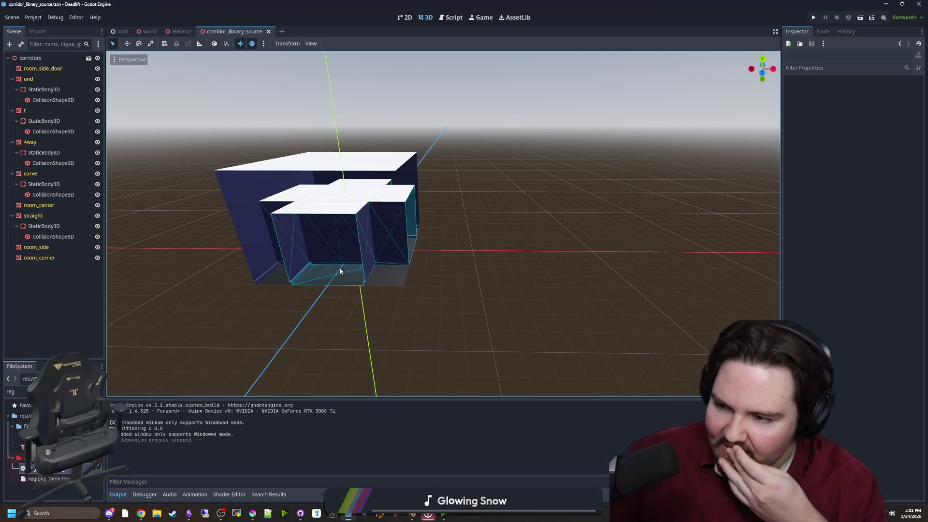
mouse_move(444, 245)
left_mouse_down()
mouse_move(487, 234)
mouse_move(462, 232)
mouse_move(443, 244)
mouse_move(485, 242)
mouse_move(399, 235)
mouse_move(408, 231)
left_mouse_up()
right_click(411, 233, "alt")
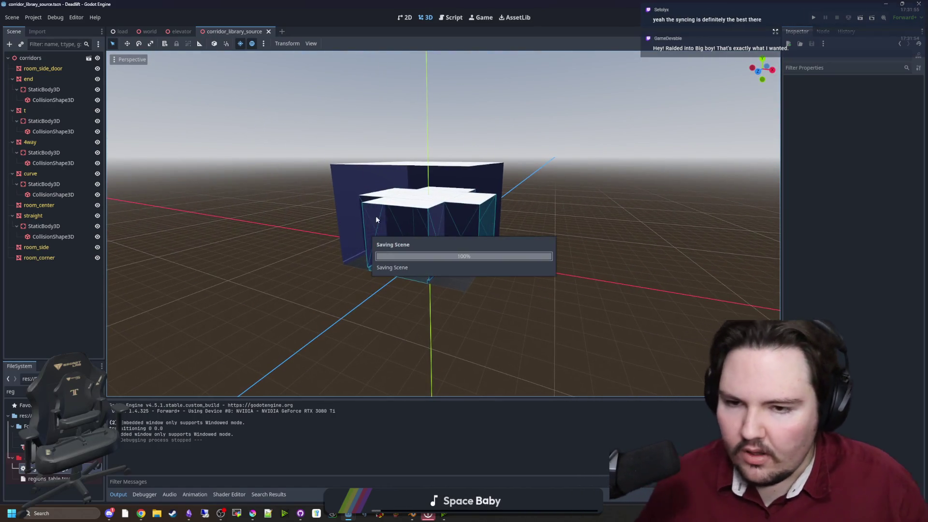
Inspect the room meshes in the scene tree, select room_side_door, and save the scene.
left_click(57, 194)
left_click(42, 205)
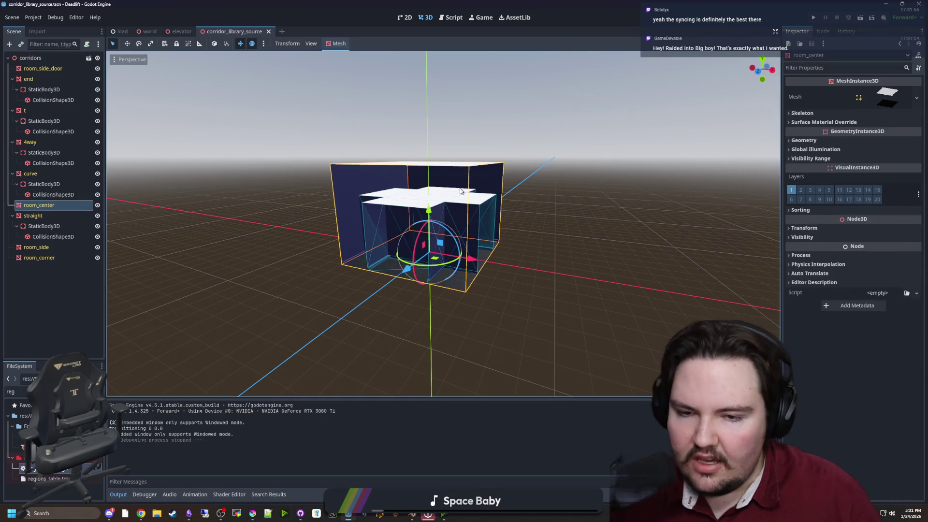
left_click(576, 263)
scroll(576, 263, "up", 3)
scroll(576, 263, "up", 3)
scroll(464, 261, "down", 5)
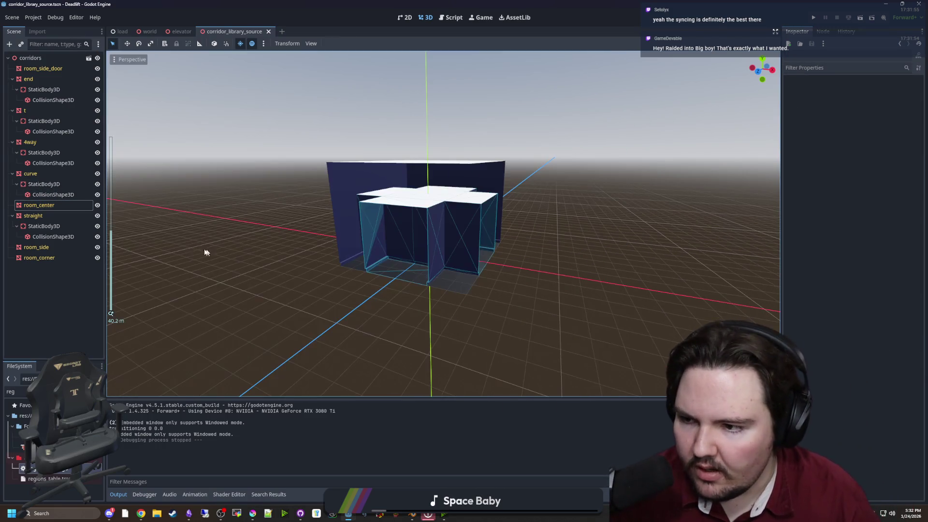
left_click(38, 247)
left_click(216, 259)
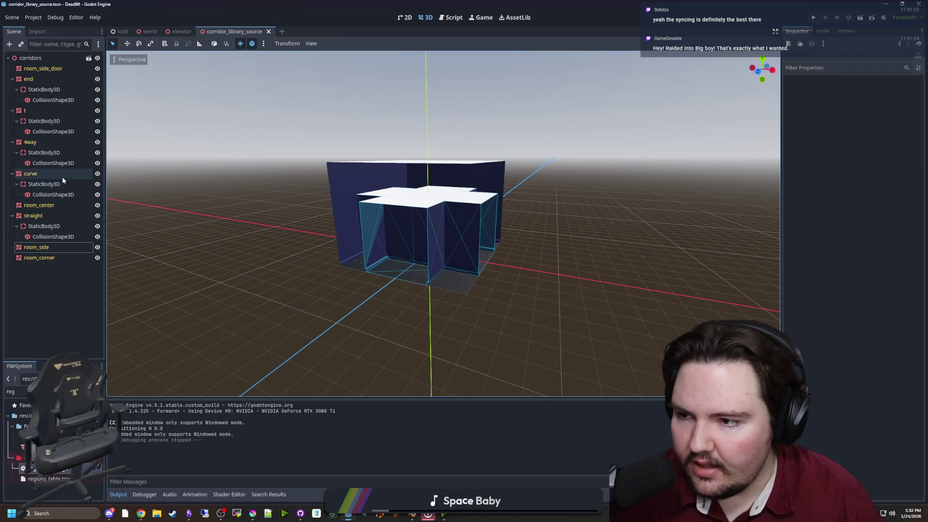
left_click(416, 225)
key("ctrl+s")
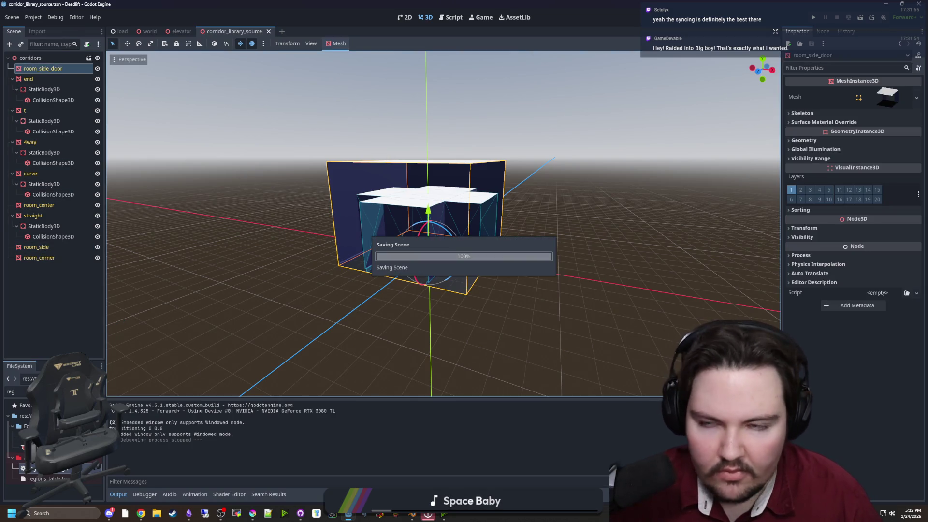
Add room_center, room_side and room_corner to the selection, give all four trimesh static-body collision, and save.
left_click(41, 206, "ctrl")
left_click(39, 247, "ctrl")
left_click(53, 257, "ctrl")
left_click(337, 43)
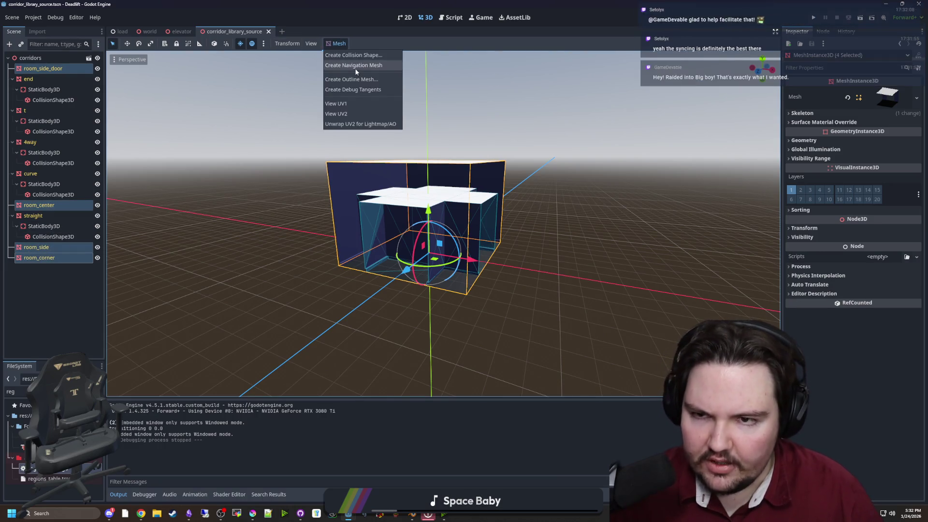
left_click(355, 57)
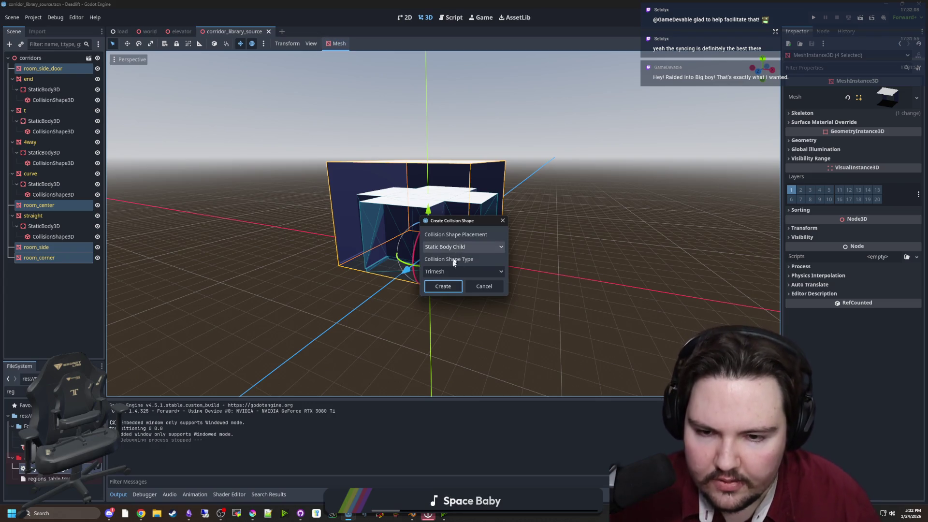
left_click(442, 286)
key("ctrl+s")
Export the scene as a MeshLibrary overwriting corridor_library.tres, then run the game.
left_click(12, 19)
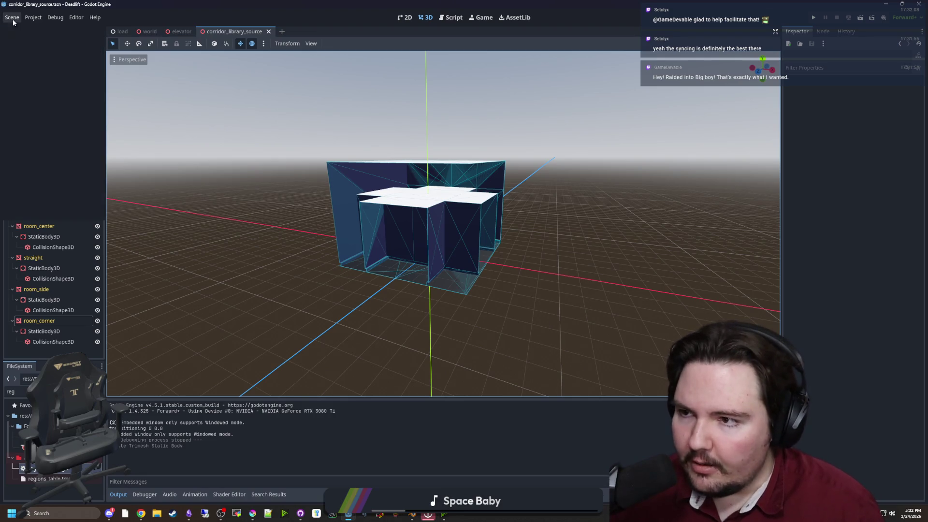
mouse_move(82, 149)
left_click(124, 152)
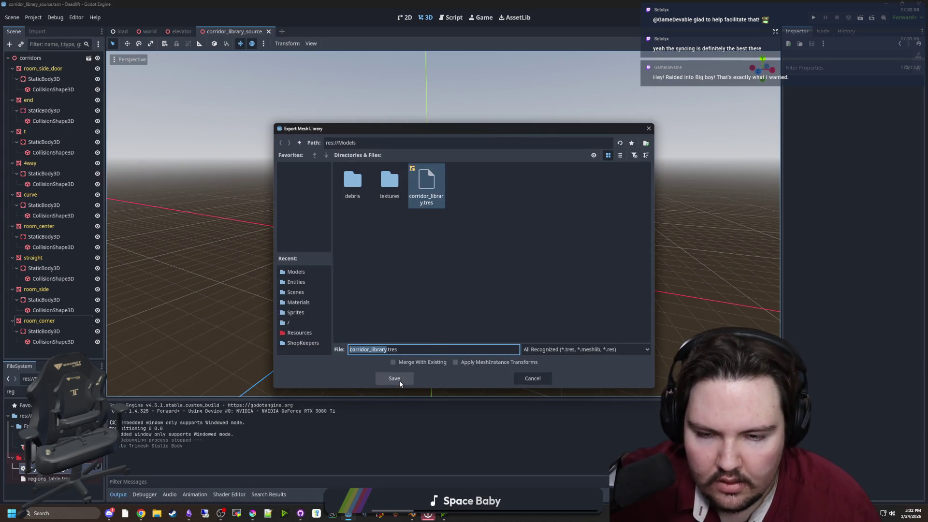
left_click(399, 379)
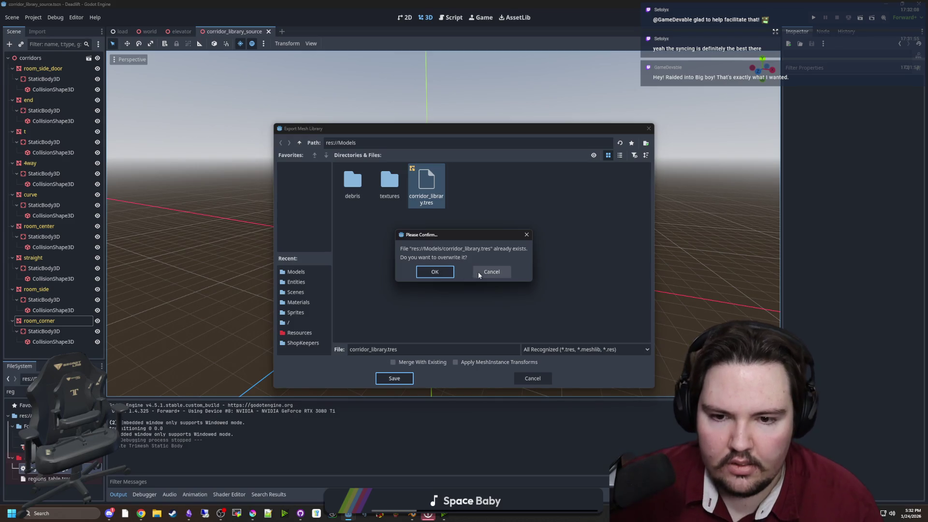
left_click(434, 272)
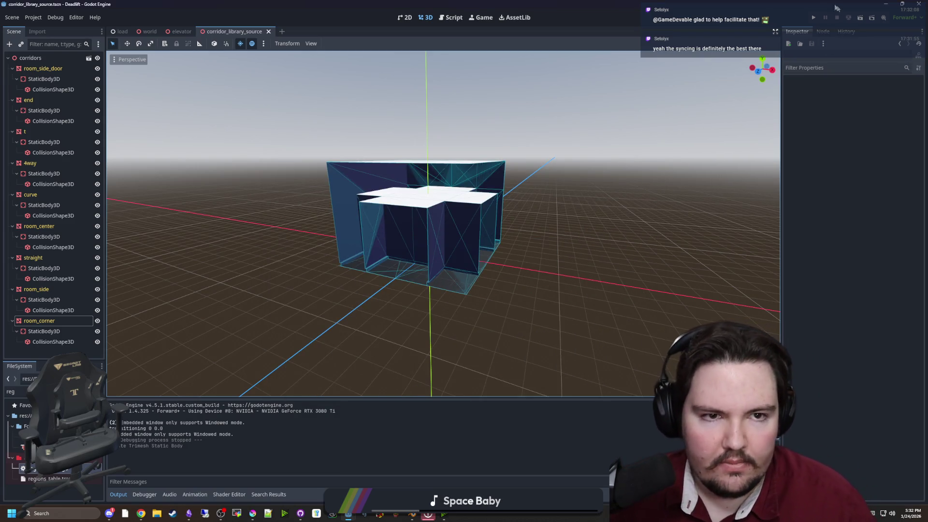
left_click(814, 18)
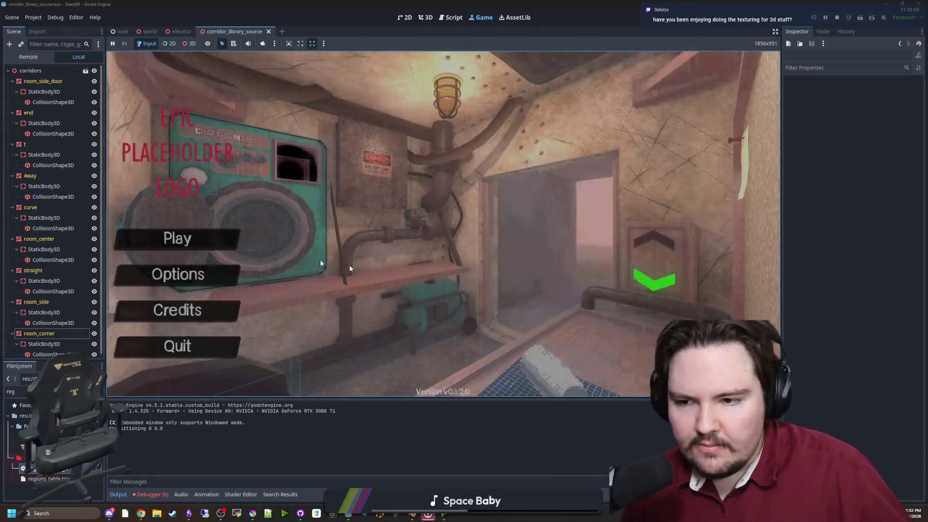
Turn the master volume down in the game's Sound options.
left_click(178, 274)
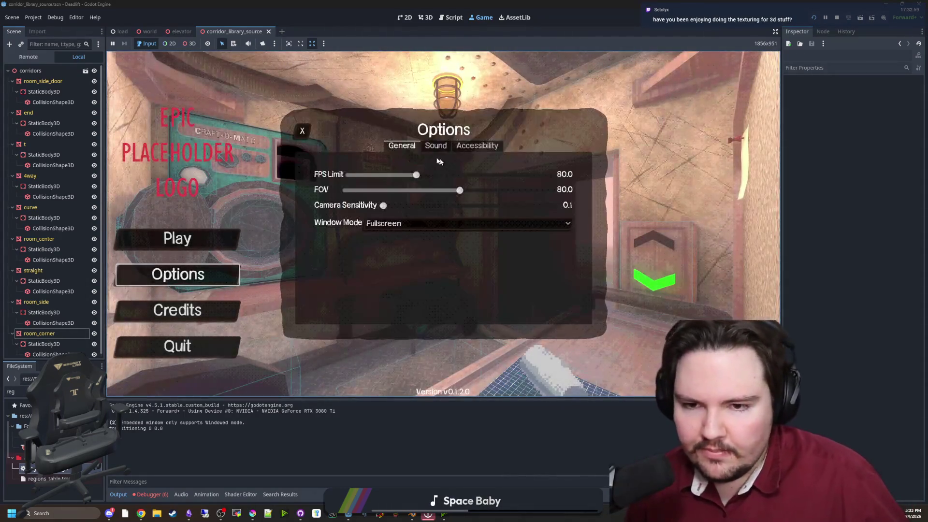
left_click(436, 145)
left_click_drag(445, 175, 365, 175)
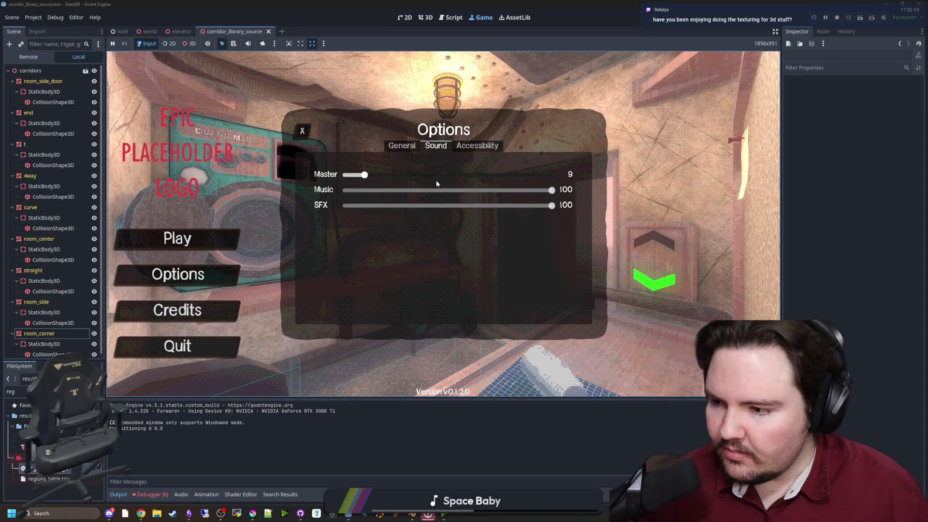
left_click(483, 145)
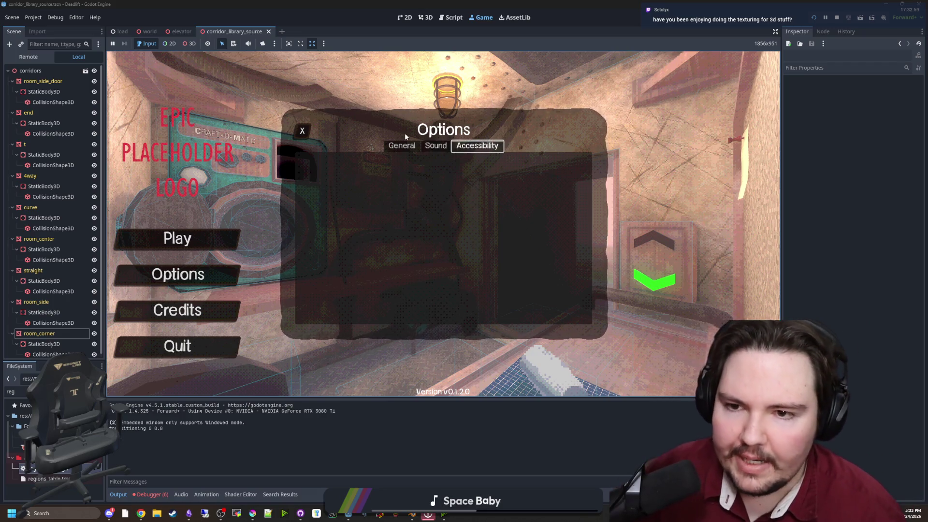
left_click(402, 146)
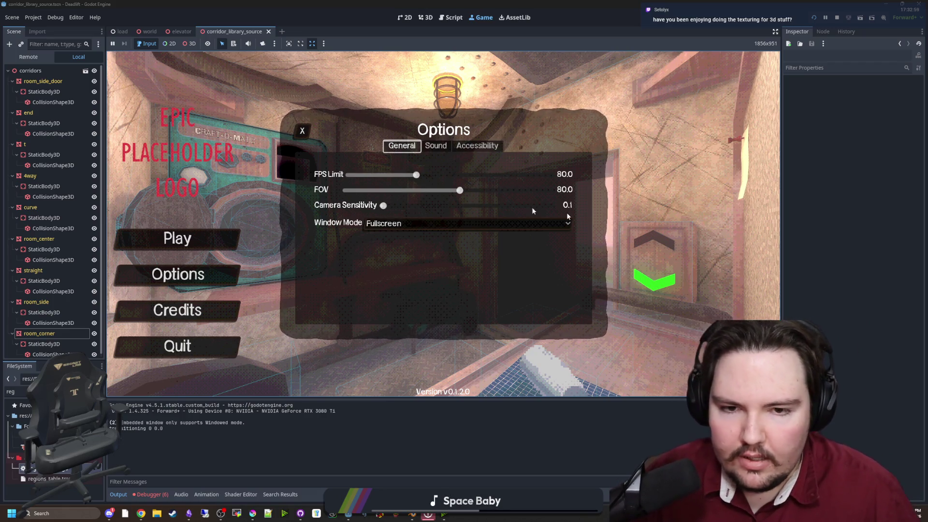
Close Options, enable debug mode with the code 'dwasdwa', and start playing.
left_click(302, 131)
type("dwasdwa")
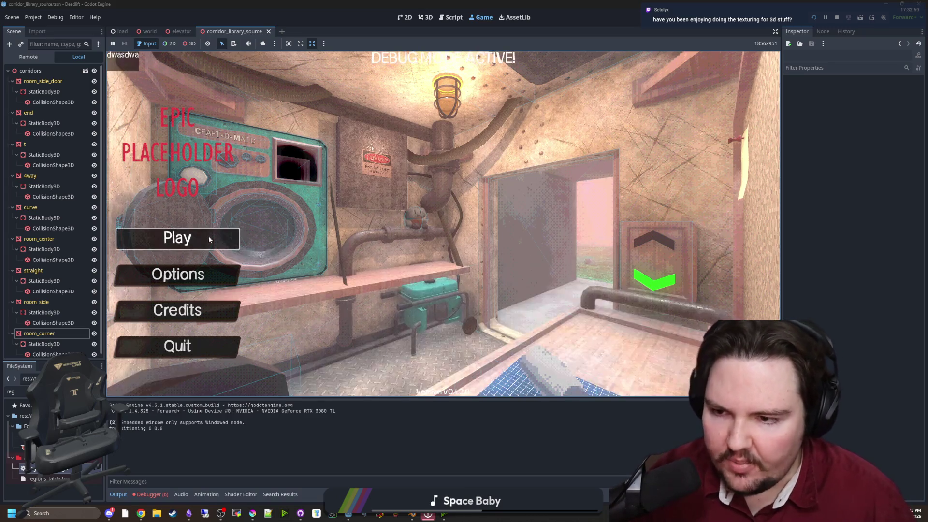
left_click(207, 235)
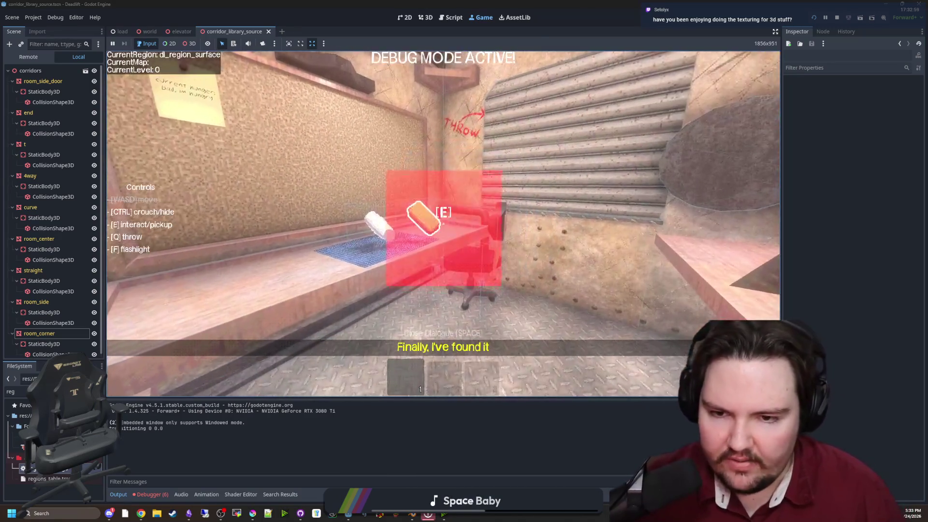
Pause and stop the running game, then look through the Project menu.
key("Escape")
key("F8")
left_click(32, 18)
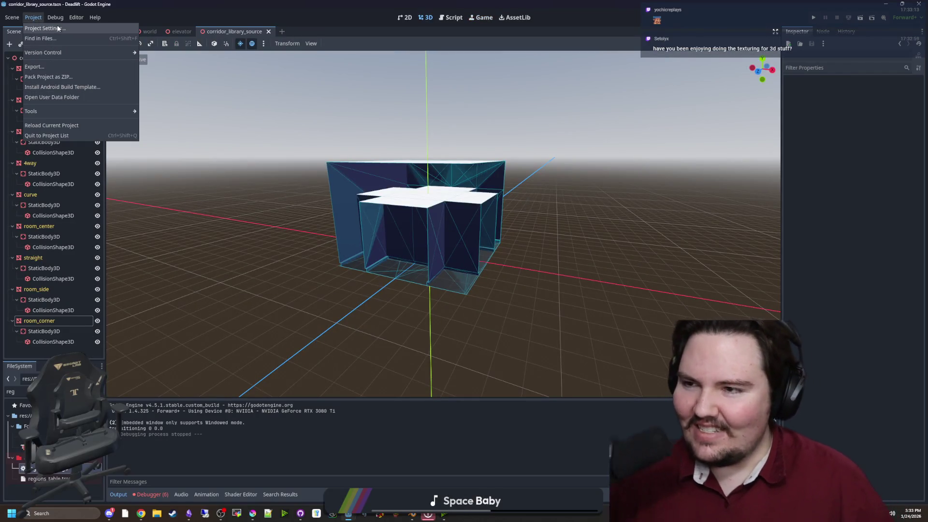
left_click(36, 19)
left_click(34, 18)
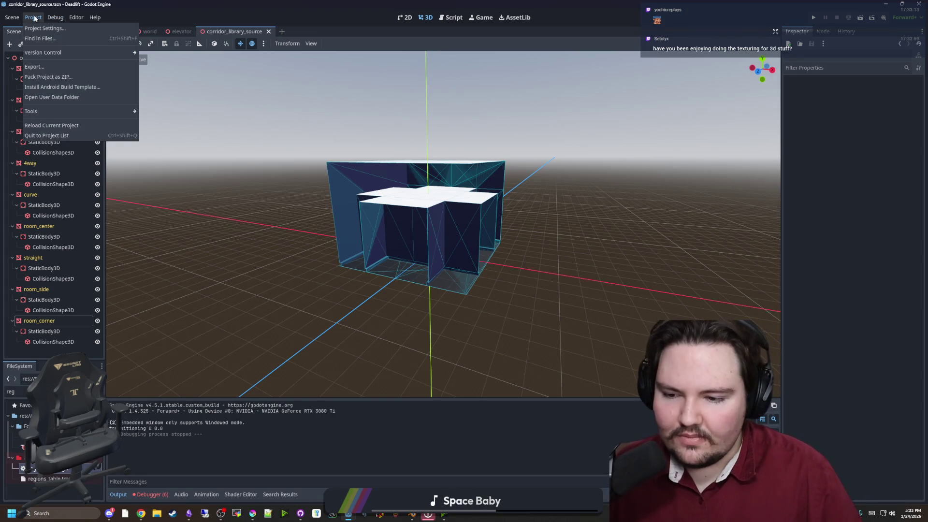
Check the Debug menu, clear the FileSystem filter, and run the project again.
left_click(55, 18)
left_click(55, 17)
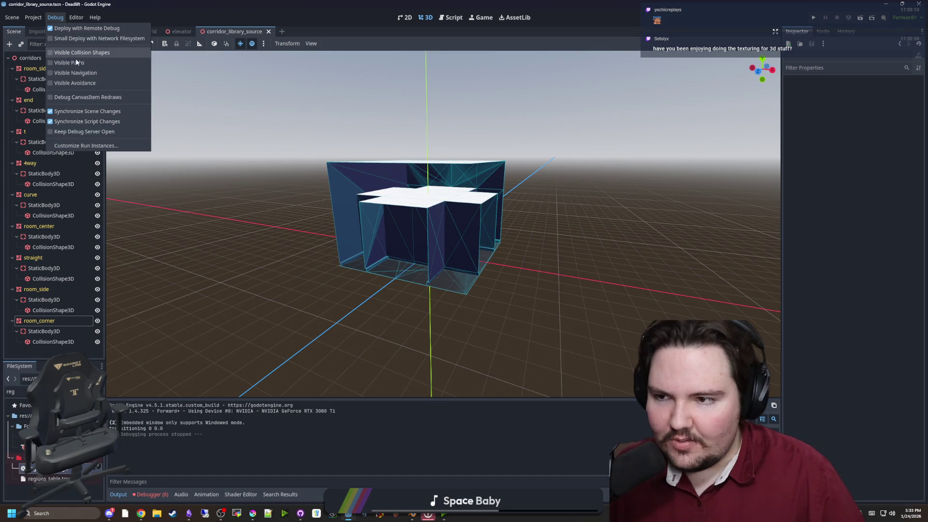
left_click(303, 291)
left_click(92, 392)
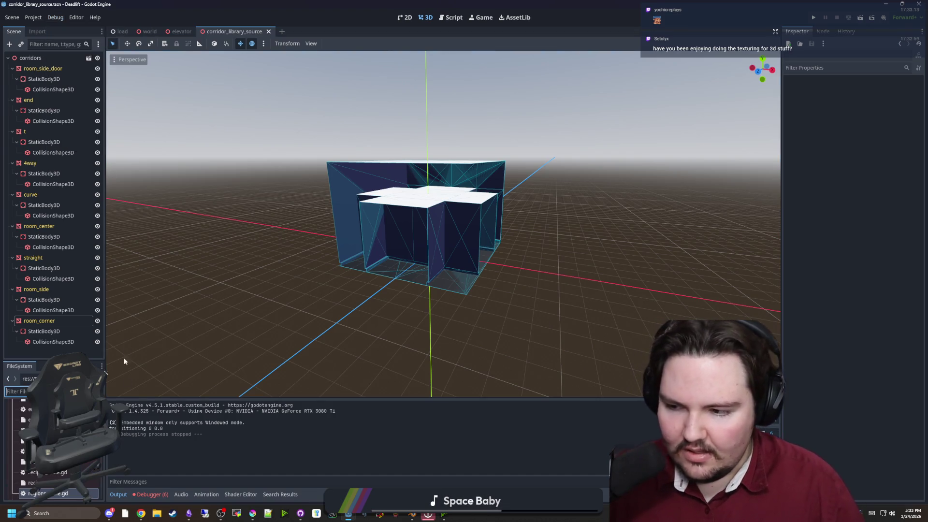
left_click(814, 19)
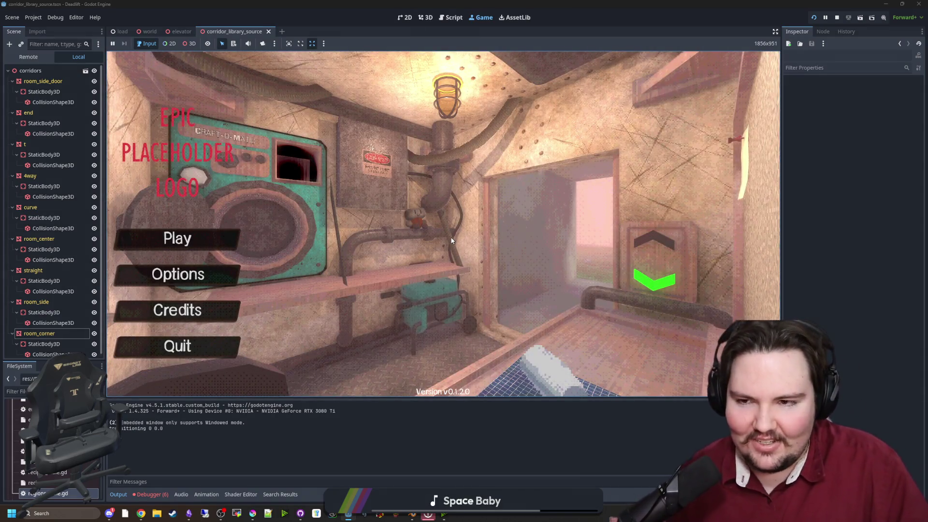
Enter the debug code 'dwasdwa', start playing, and pause the game.
type("dwasdwa")
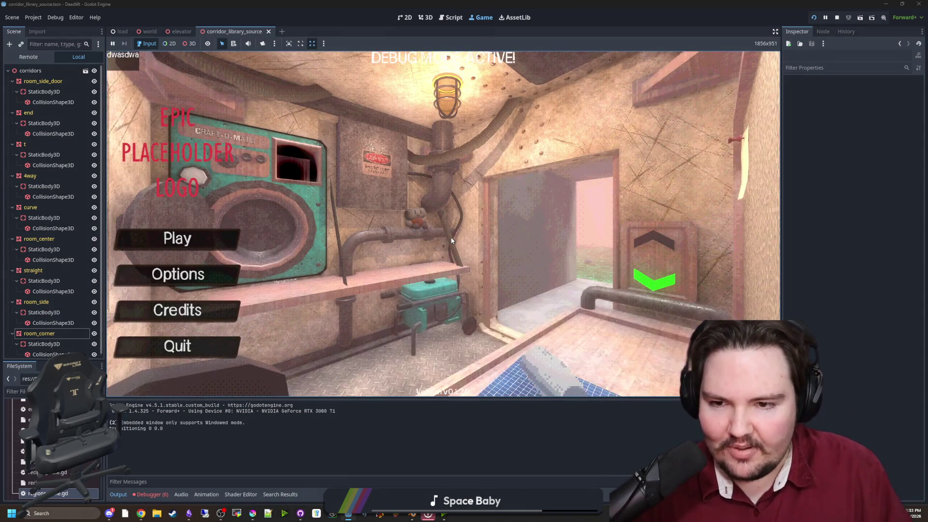
left_click(228, 244)
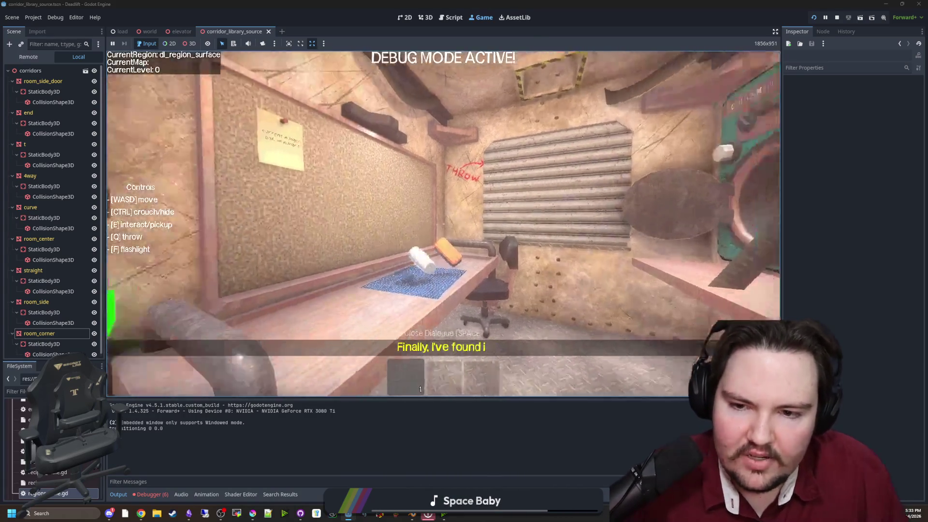
key("Escape")
Raise camera sensitivity to about 0.30, resume, and sprint out toward the trees.
left_click(435, 232)
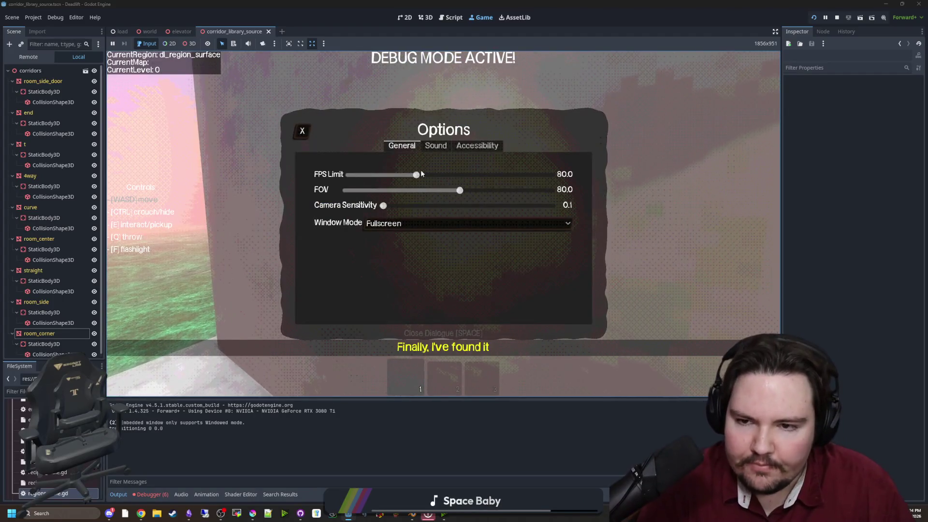
left_click_drag(397, 207, 410, 207)
key("Escape")
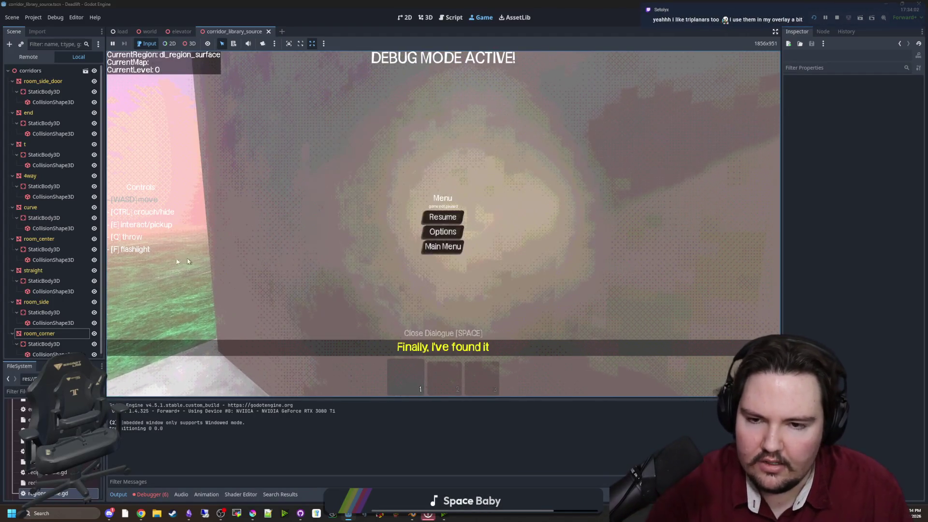
key("Escape")
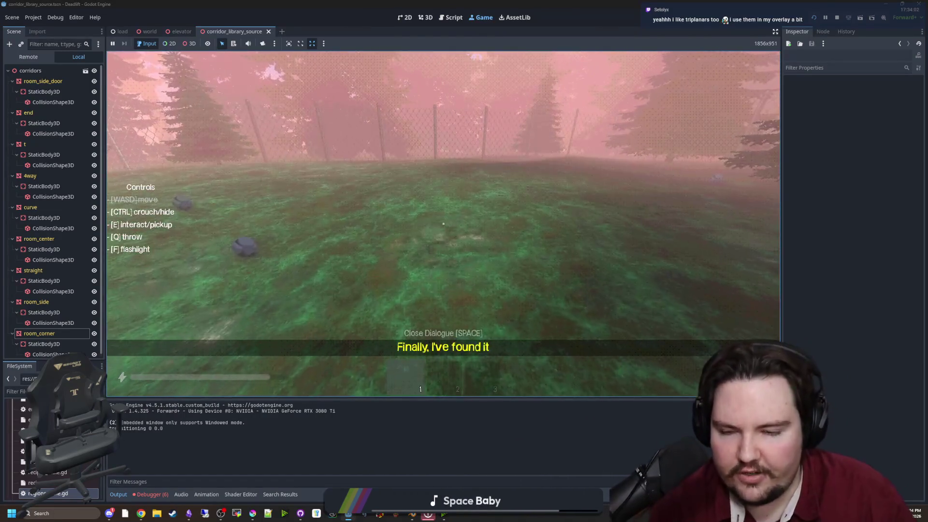
key("shift+w")
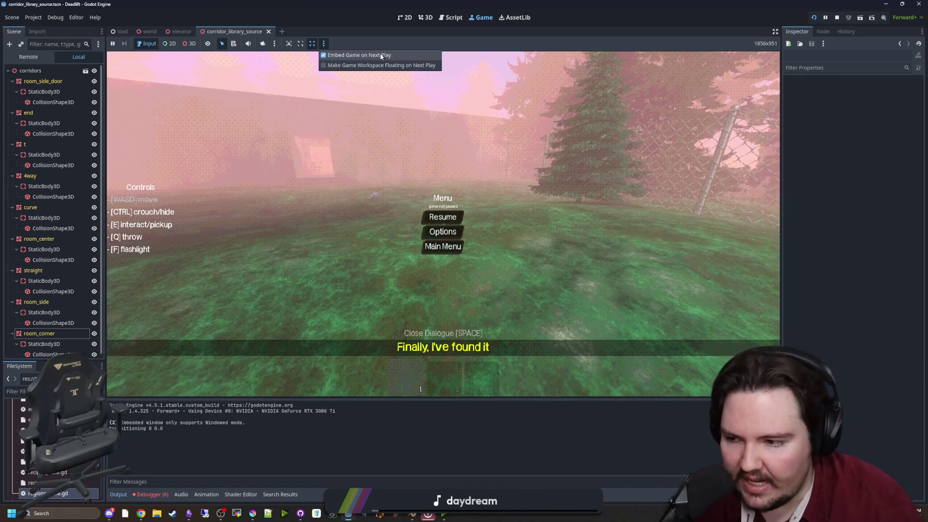
left_click(380, 55)
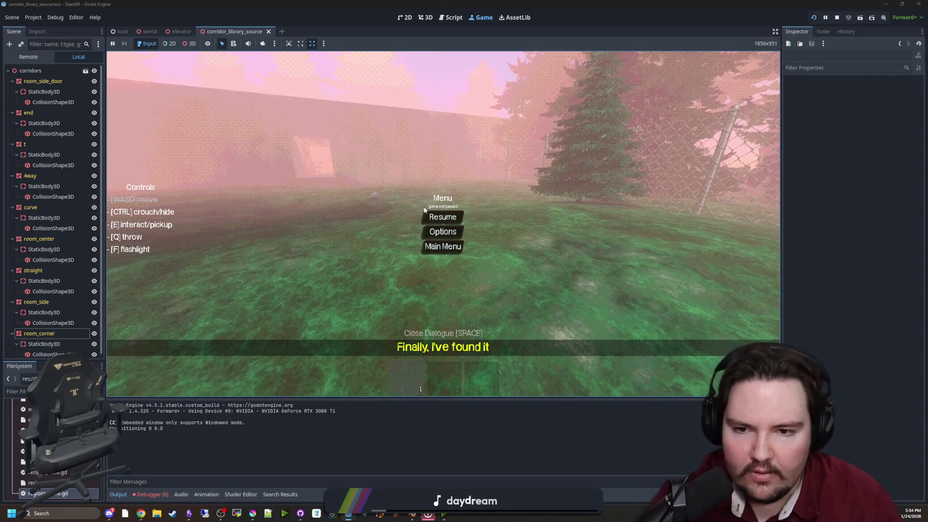
left_click(436, 222)
key("Escape")
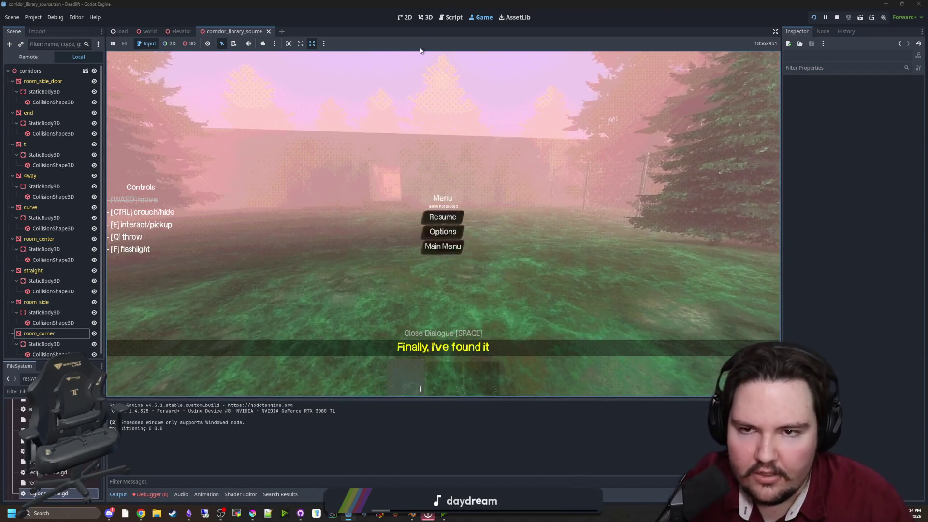
left_click(408, 17)
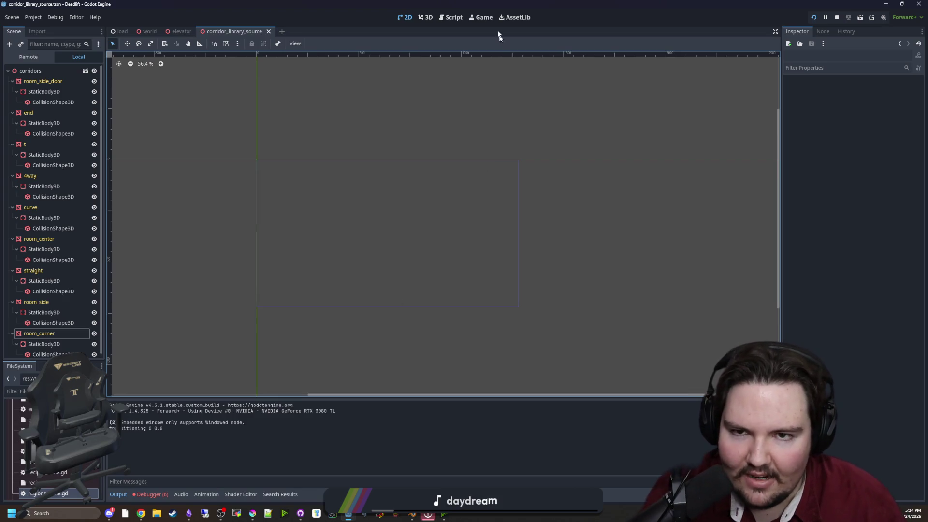
left_click(488, 19)
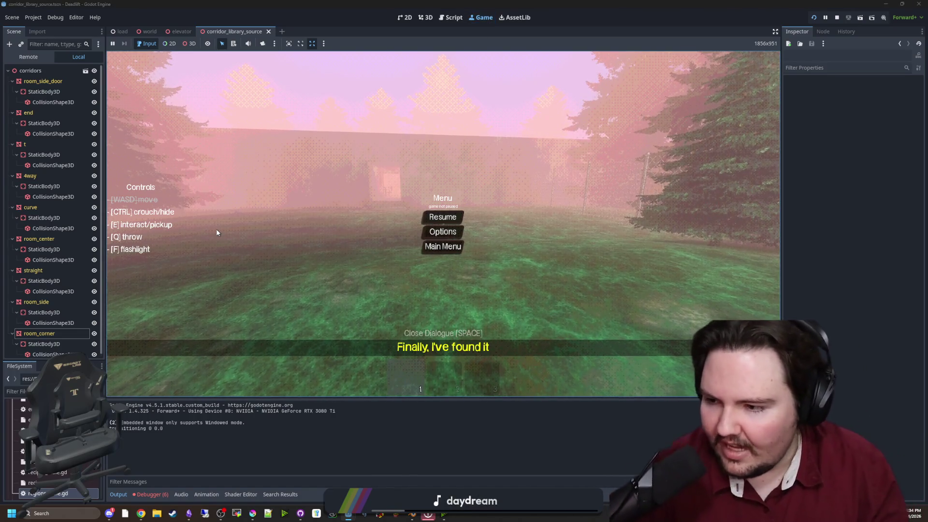
Resume the game and walk across the grass, up the steps into the small room.
left_click(442, 217)
key("w")
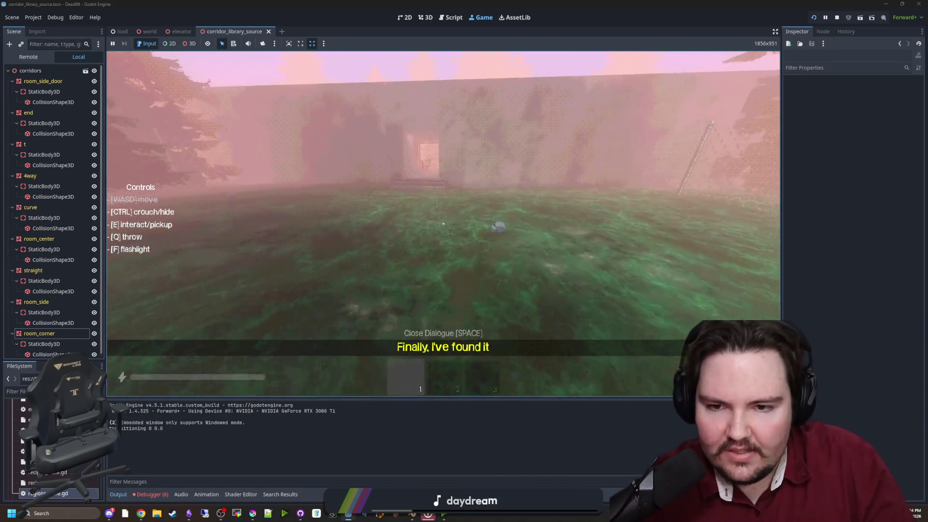
key("w")
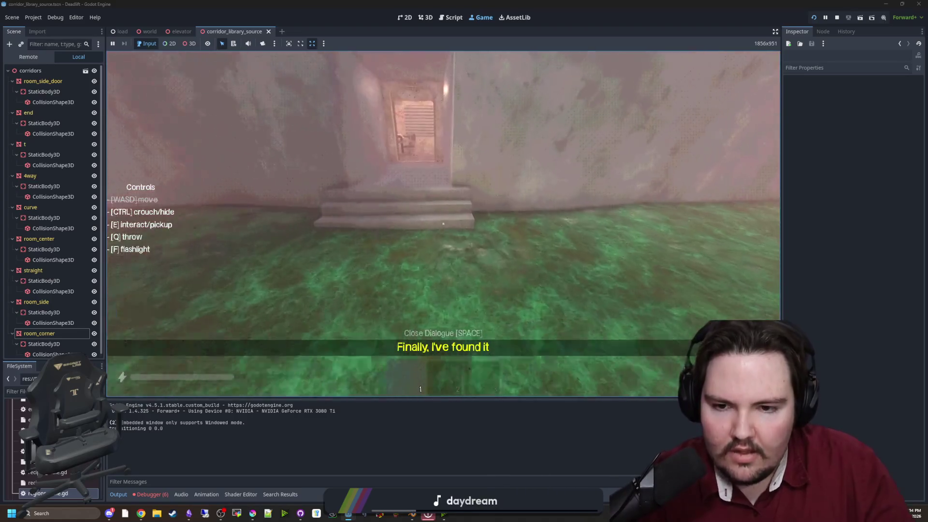
key("w")
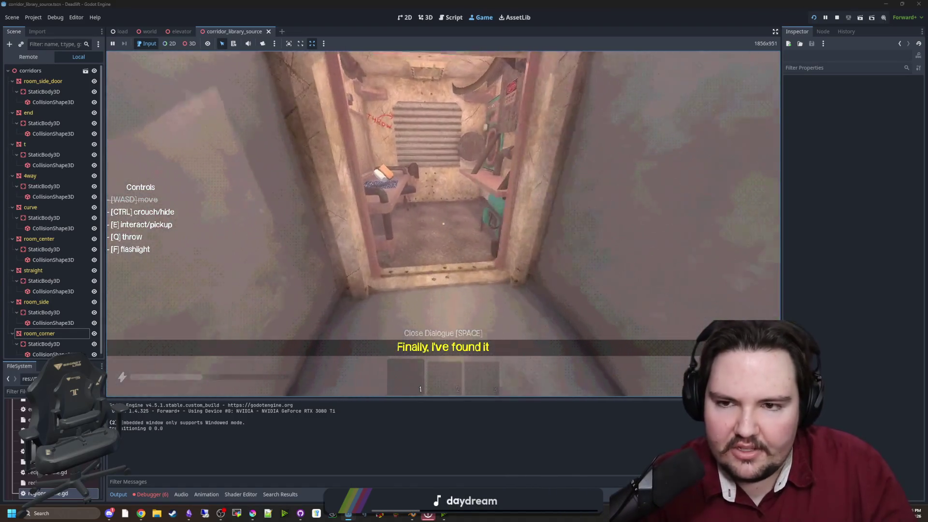
key("w")
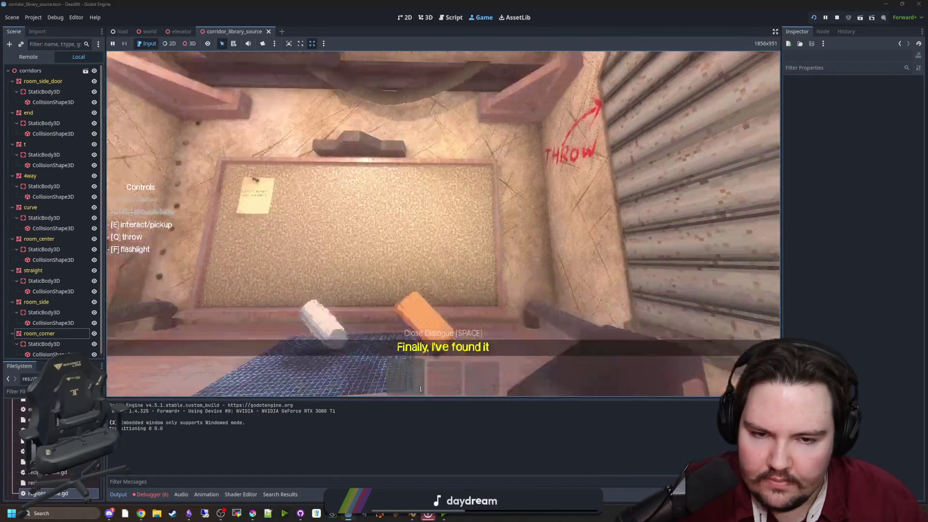
Throw the white object onto the grid mat, crouch, pause, and bring a browser window over the game.
key("q")
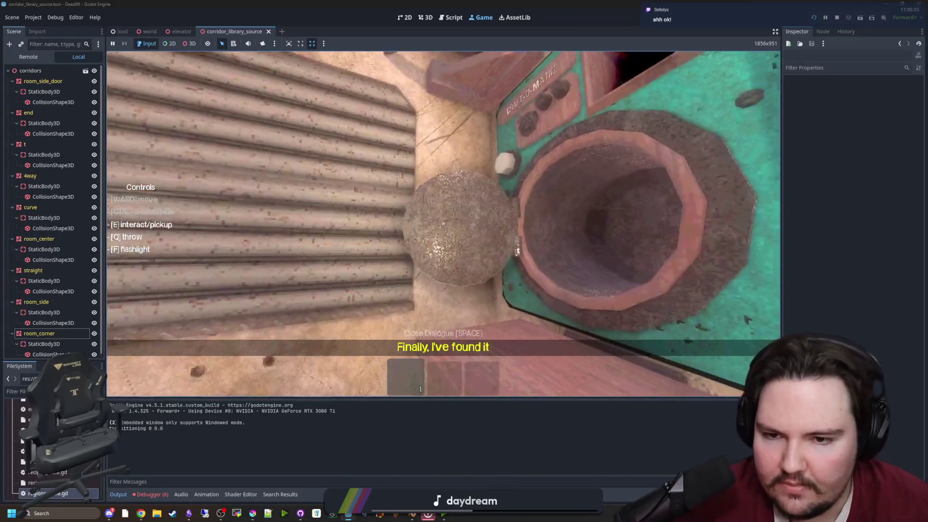
key("s")
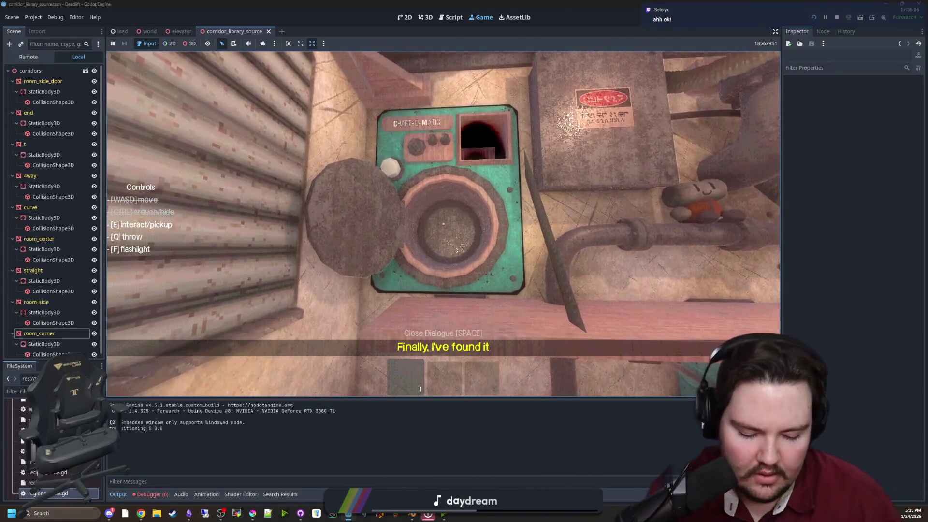
key("ctrl")
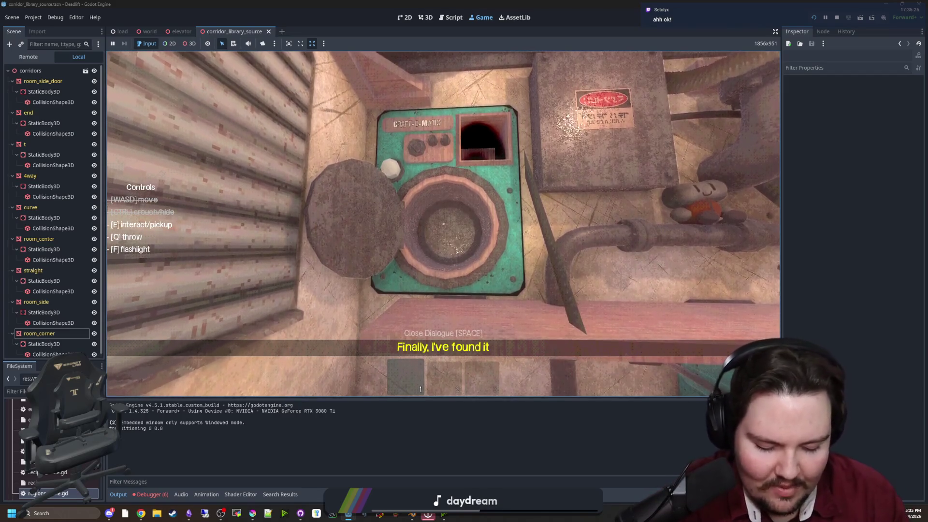
key("Escape")
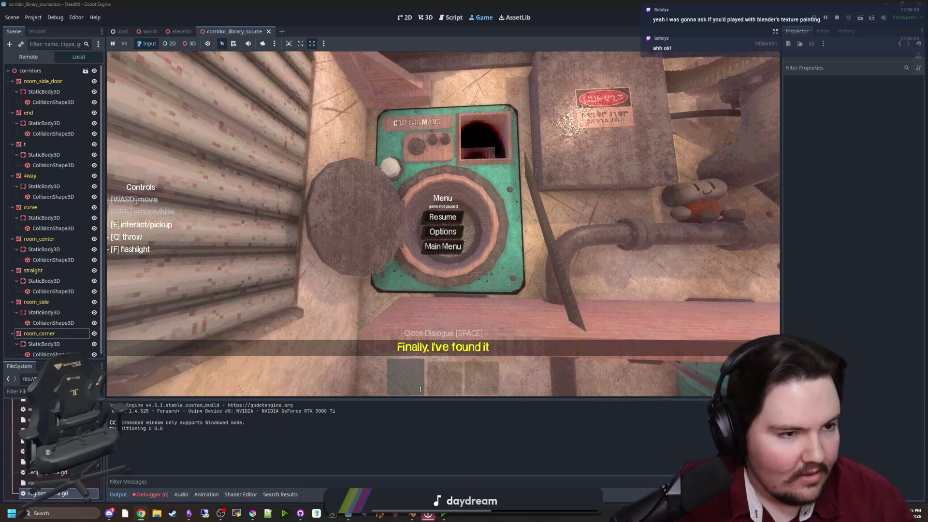
left_click(140, 513)
left_click_drag(464, 104, 325, 106)
Load filterforge.com and open its filter library.
type("f")
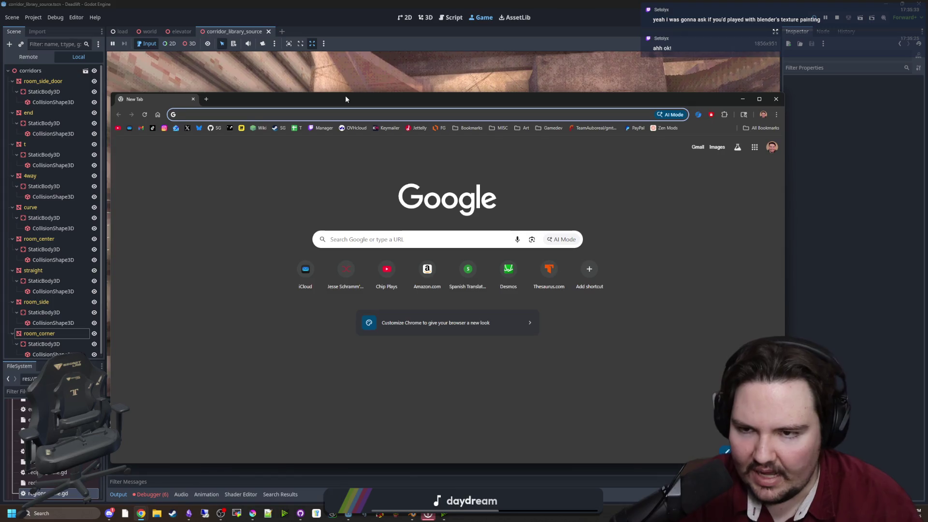
key("Return")
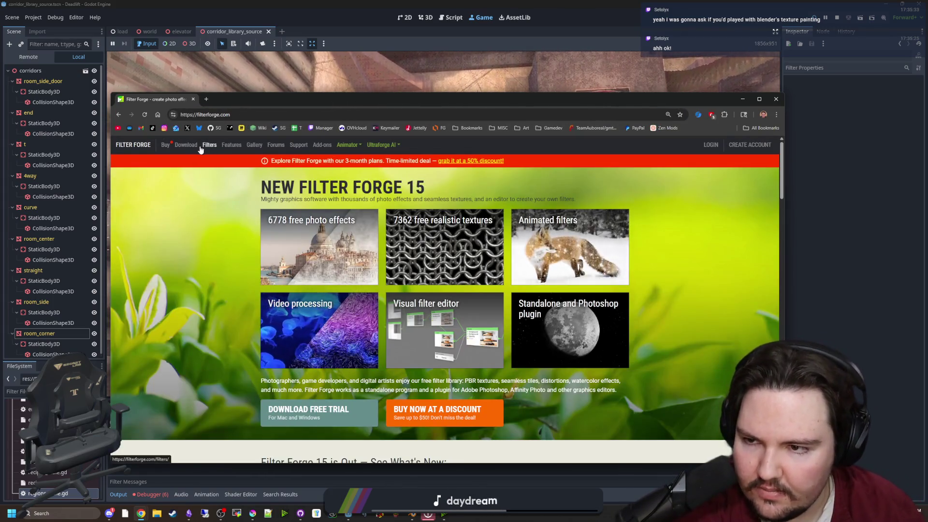
left_click(203, 150)
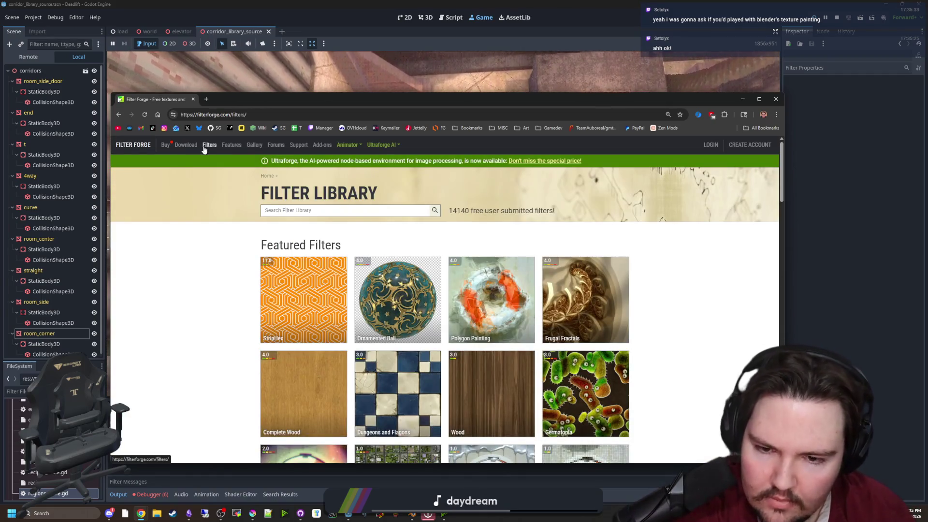
Scroll through page 1 of the featured filters and open Bone 2.0.
scroll(427, 317, "down", 6)
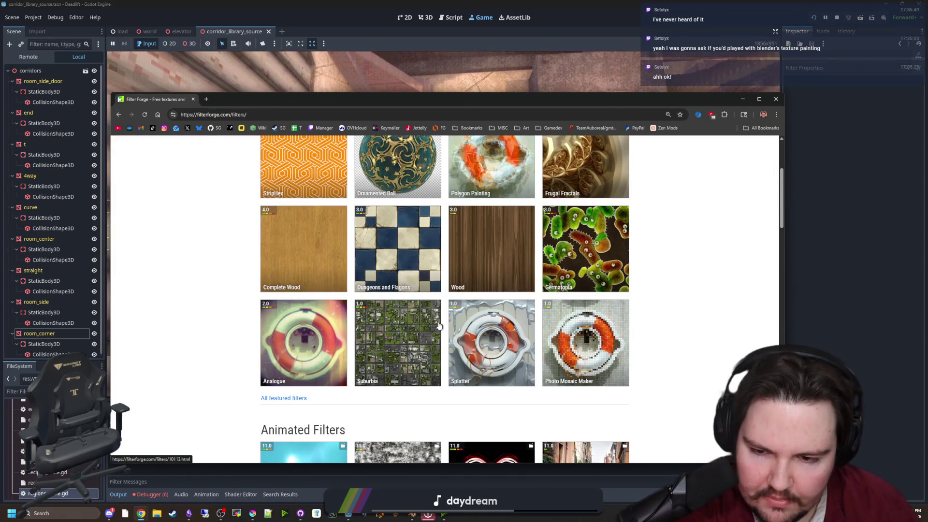
scroll(429, 321, "down", 9)
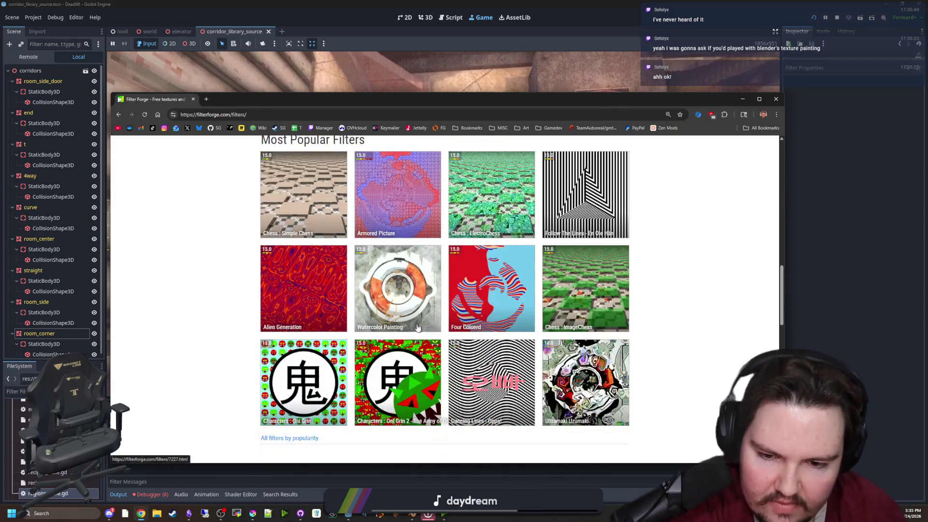
scroll(416, 334, "down", 3)
scroll(425, 346, "down", 3)
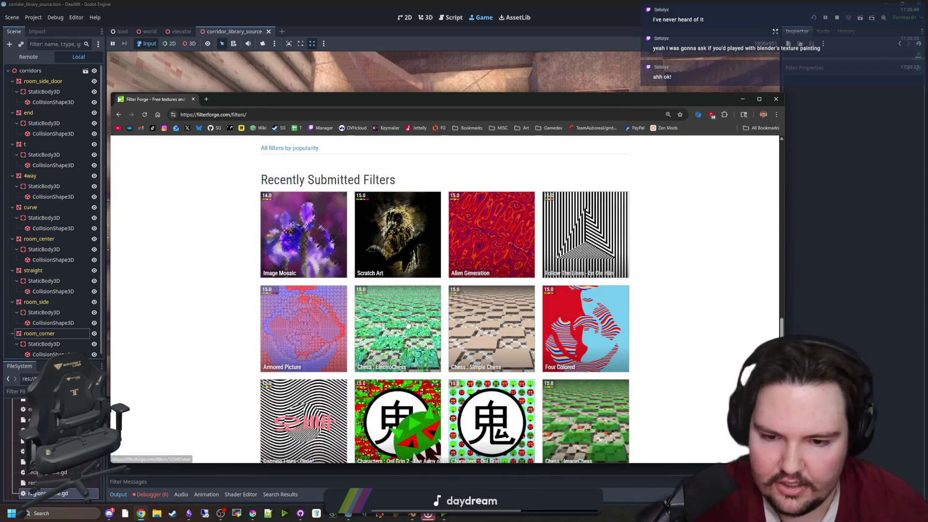
scroll(428, 351, "down", 4)
scroll(438, 352, "down", 3)
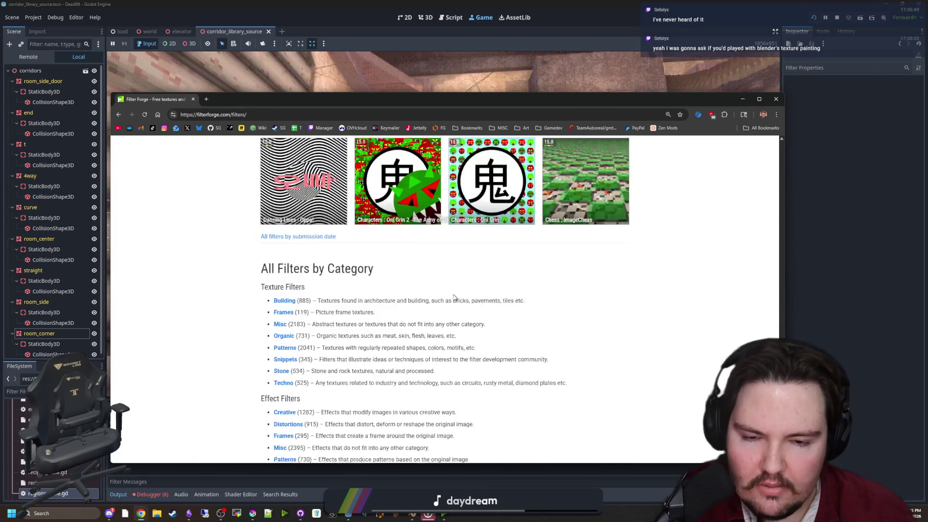
scroll(387, 329, "up", 15)
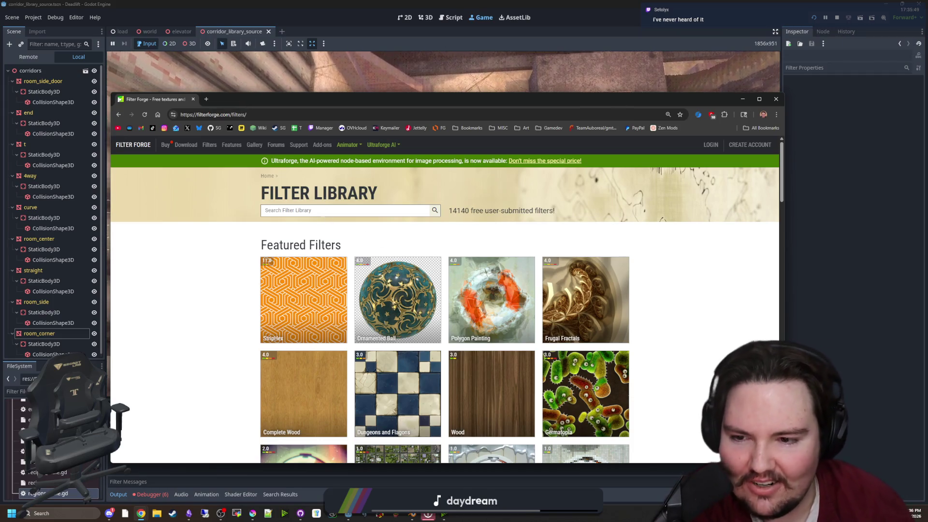
scroll(284, 300, "down", 2)
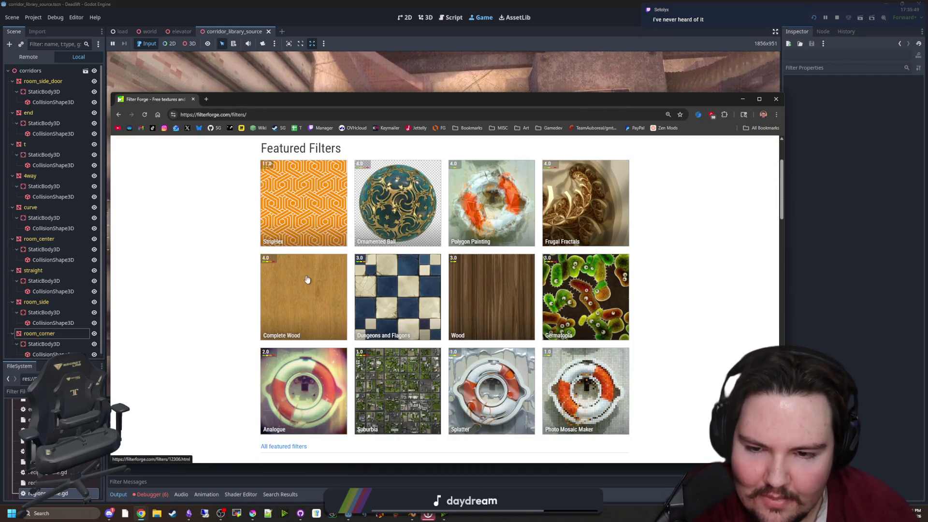
scroll(416, 317, "down", 2)
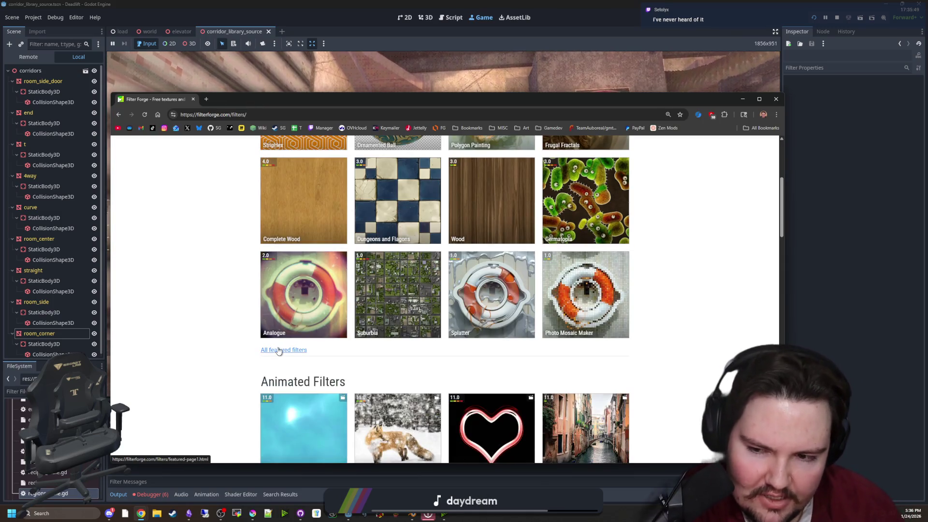
scroll(304, 315, "down", 10)
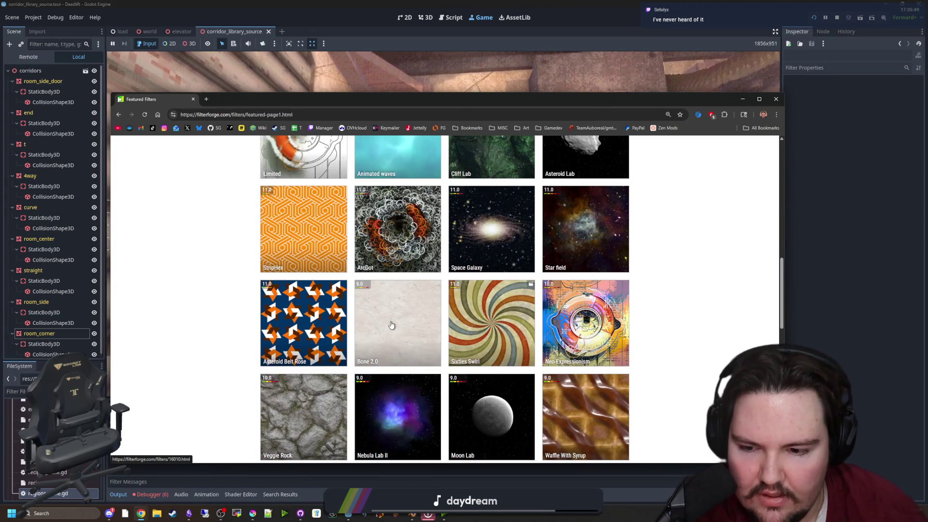
left_click(391, 324)
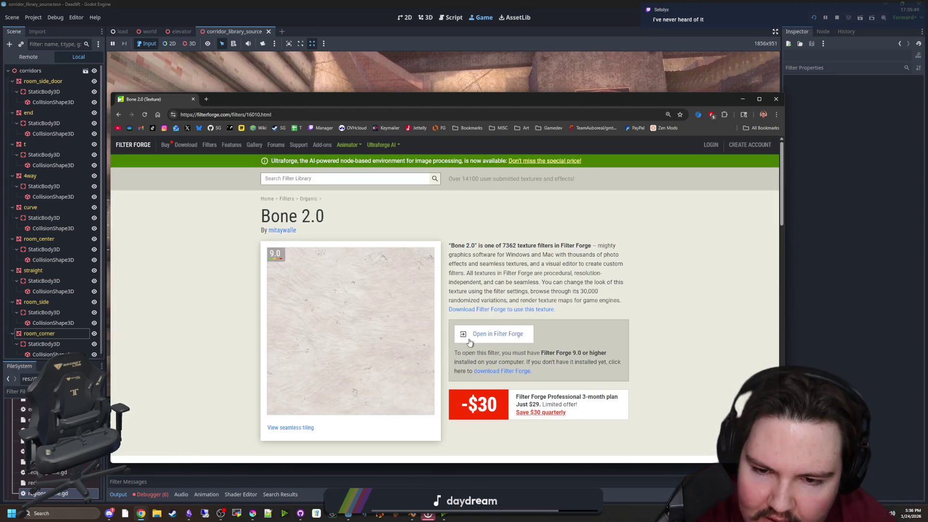
View Bone 2.0's seamless tiling preview, zooming out to 75% then back to 80%.
scroll(416, 377, "down", 1)
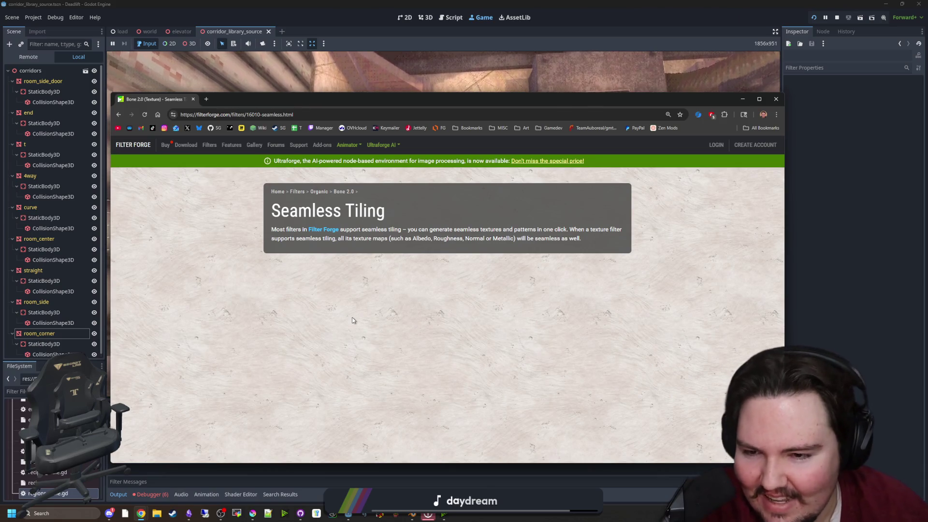
key("ctrl+minus")
key("ctrl+minus")
key("ctrl+minus")
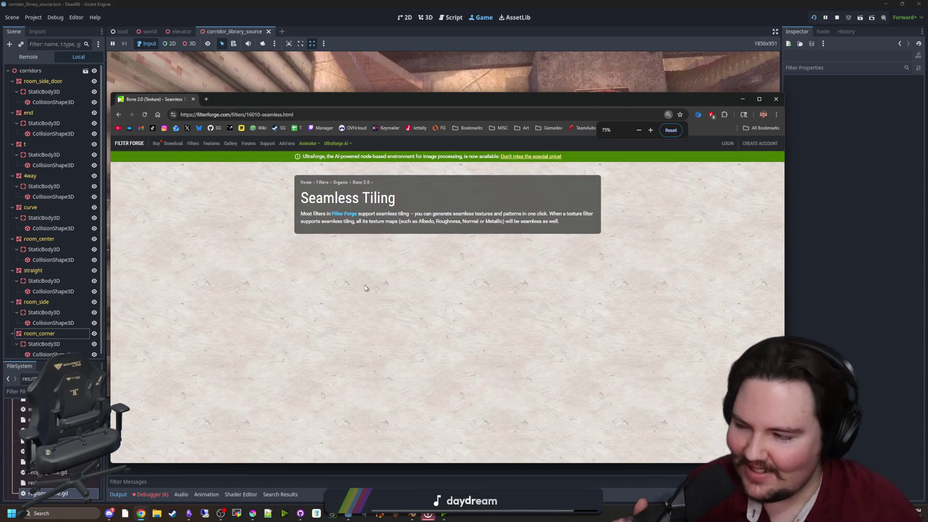
key("ctrl+plus")
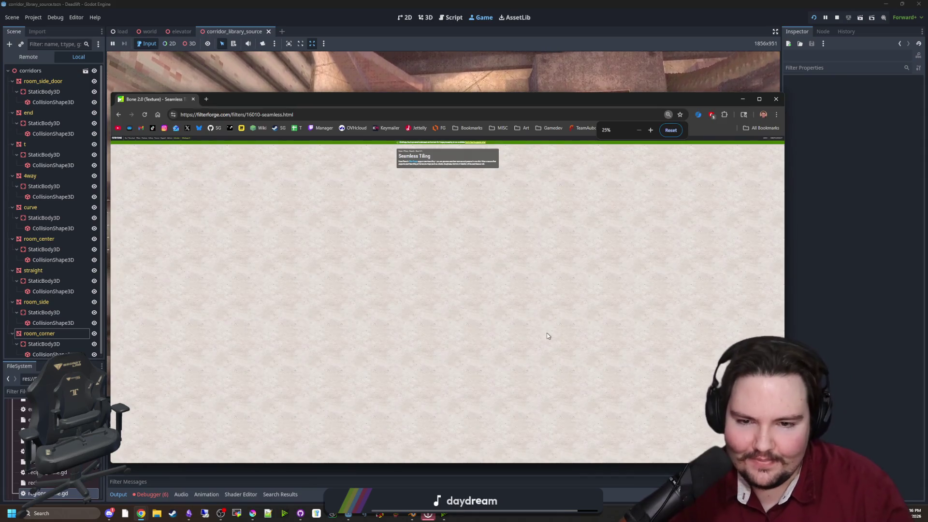
Return to the Bone 2.0 page at 125% zoom, scroll its variations, and open a new tab.
key("alt+Left")
key("ctrl+plus")
key("ctrl+plus")
key("ctrl+plus")
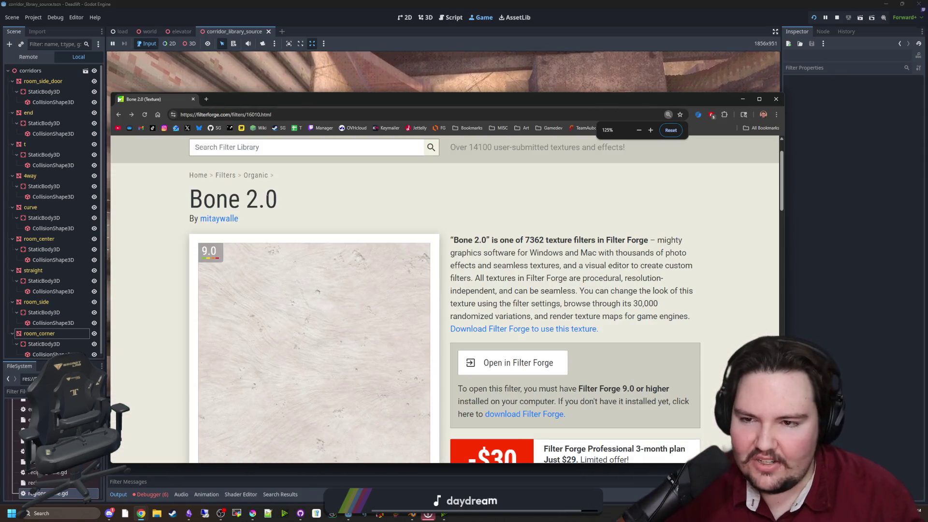
scroll(473, 224, "down", 2)
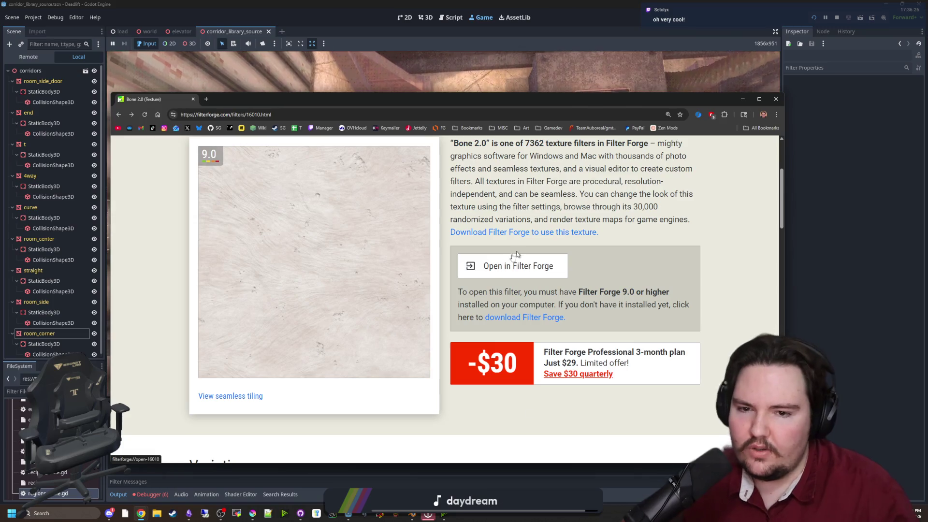
scroll(354, 349, "down", 4)
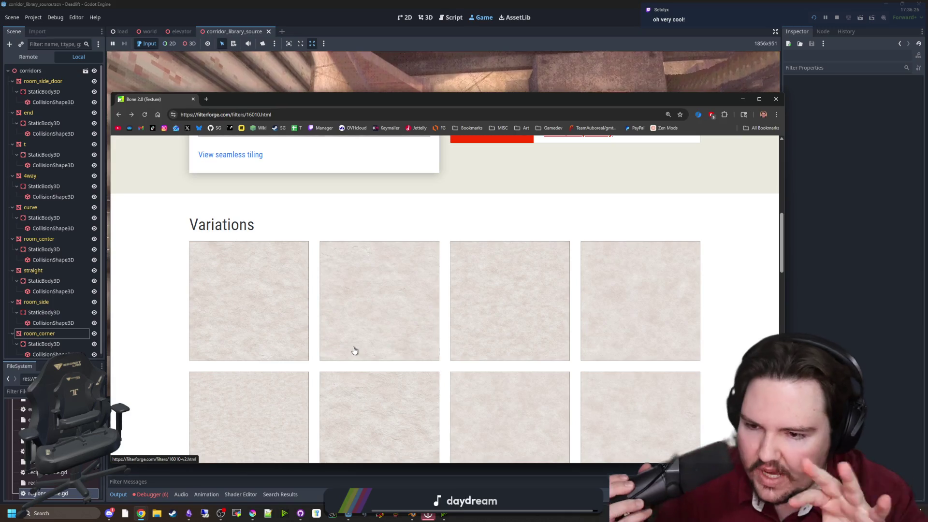
scroll(385, 352, "up", 6)
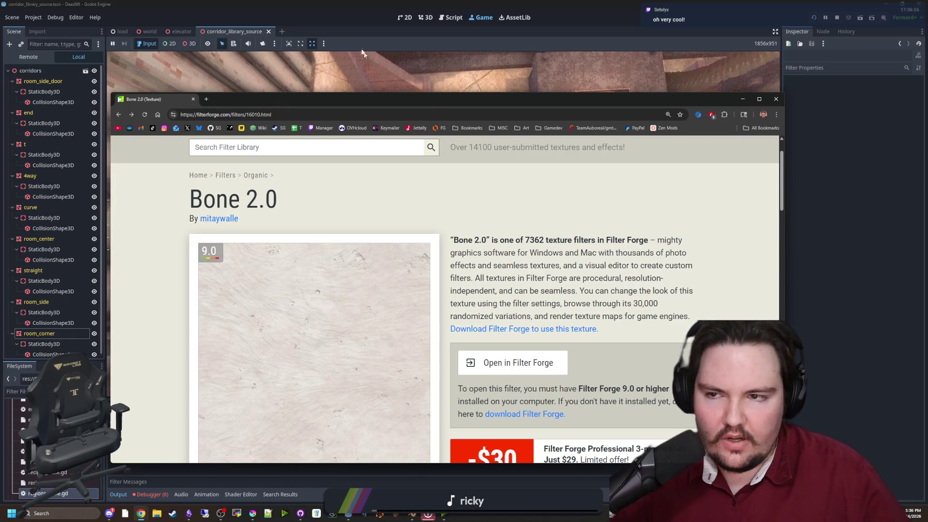
left_click(207, 99)
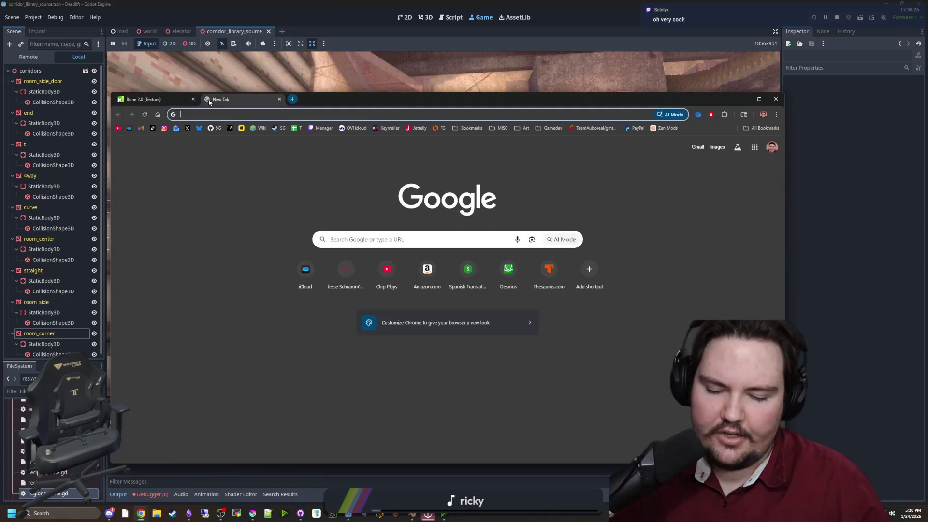
Search Google for 'material maker', open materialmaker.org, and maximize the browser.
type("material maker")
key("Return")
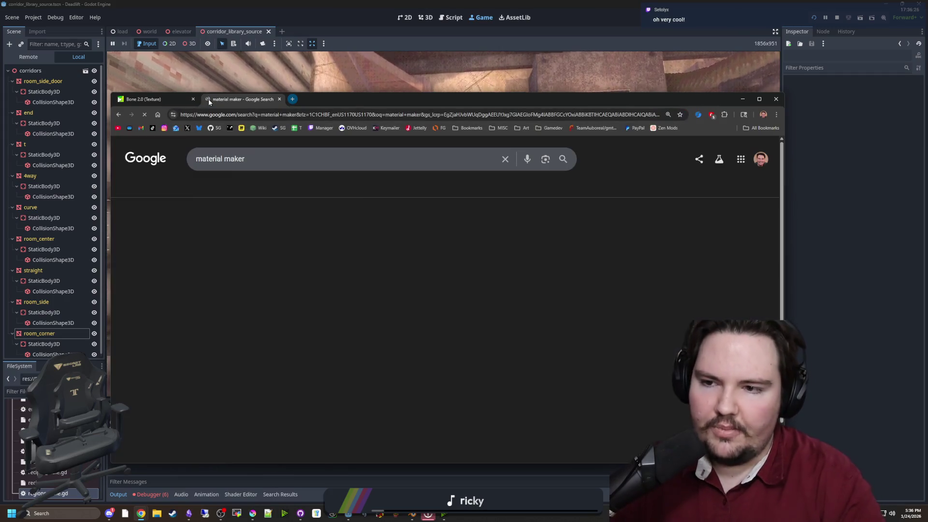
left_click(220, 236)
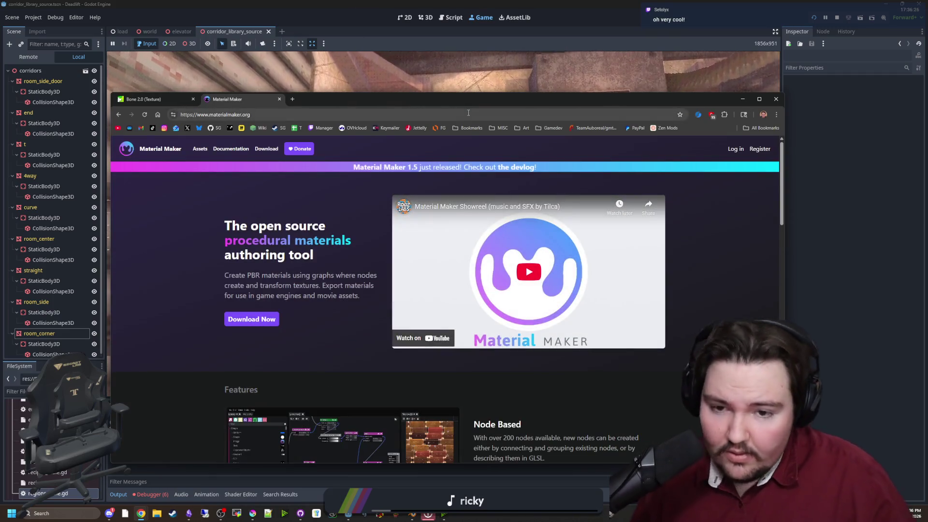
double_click(490, 100)
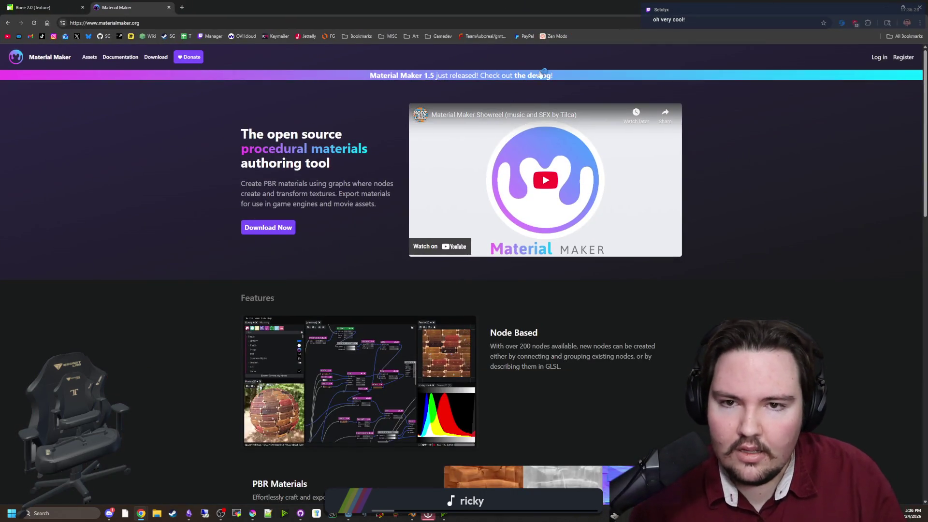
Open the itch.io download page in another tab, then scroll through the Material Maker homepage.
left_click(387, 78)
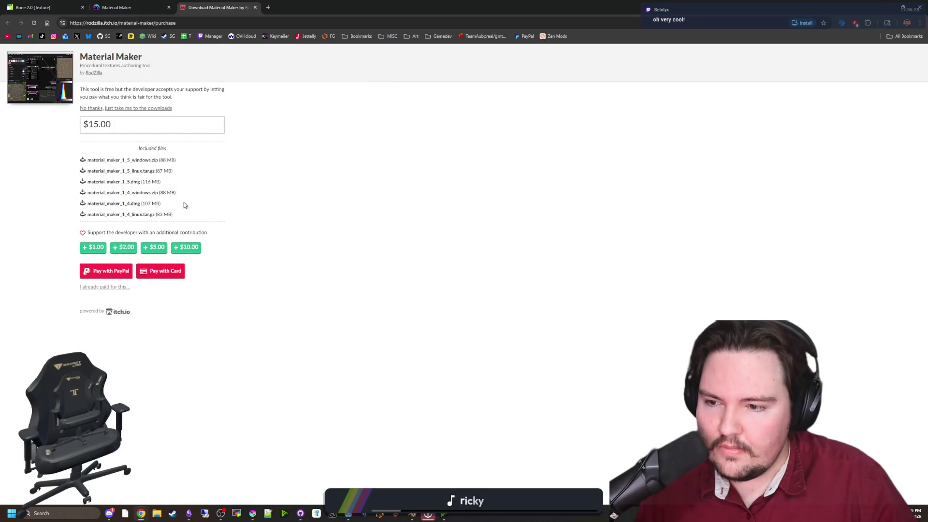
key("ctrl+shift+Tab")
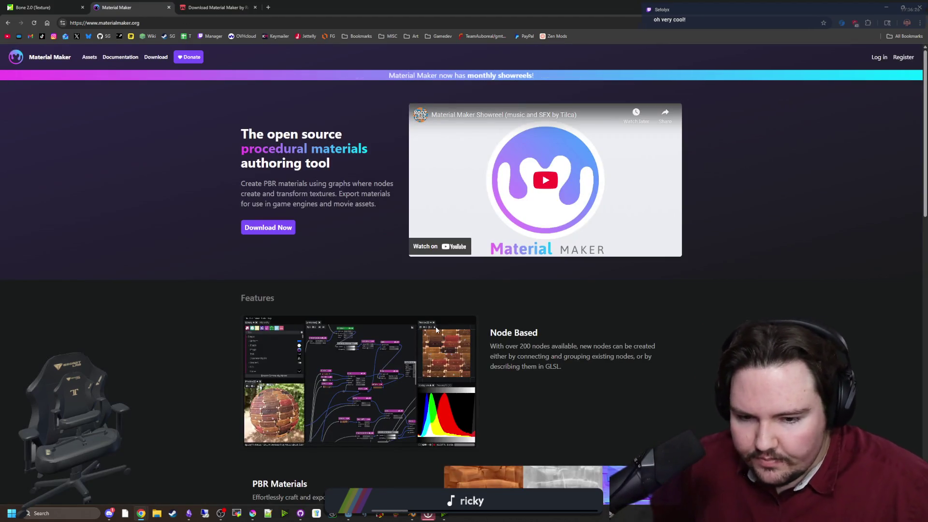
scroll(434, 341, "down", 2)
scroll(440, 333, "down", 4)
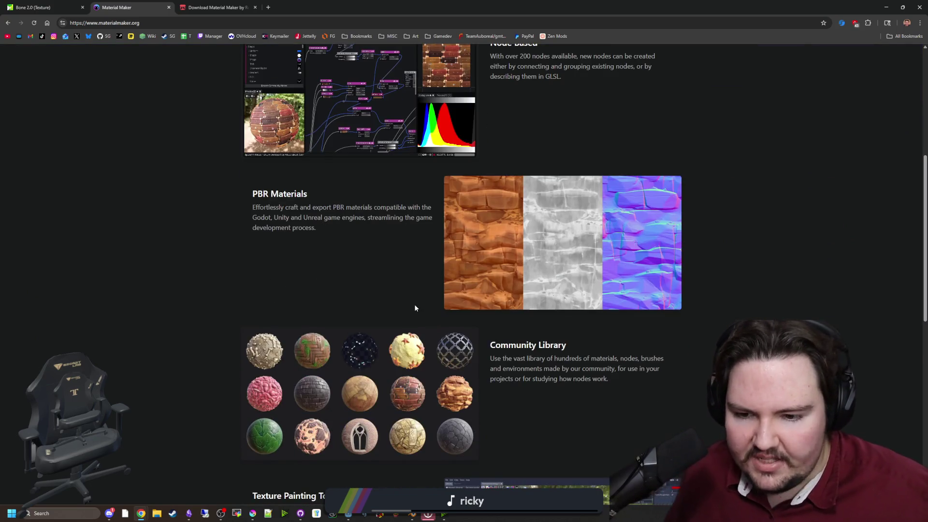
scroll(415, 314, "down", 2)
scroll(417, 324, "down", 6)
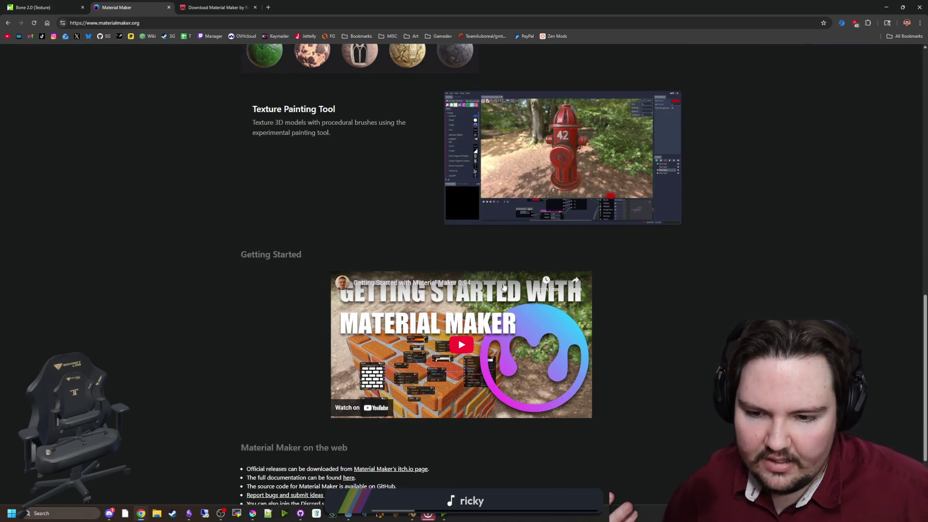
scroll(464, 276, "down", 2)
scroll(387, 278, "up", 15)
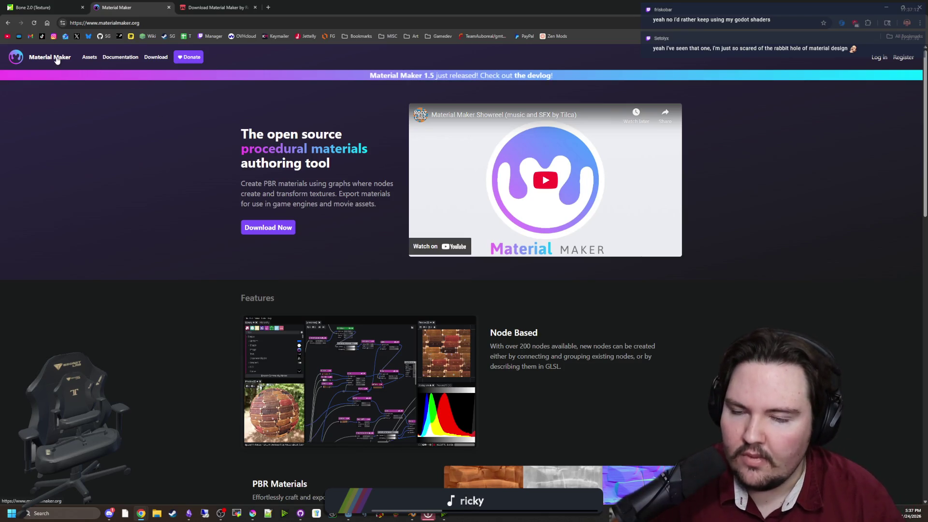
Open the Assets materials library and page through pages 2 to 4.
left_click(90, 57)
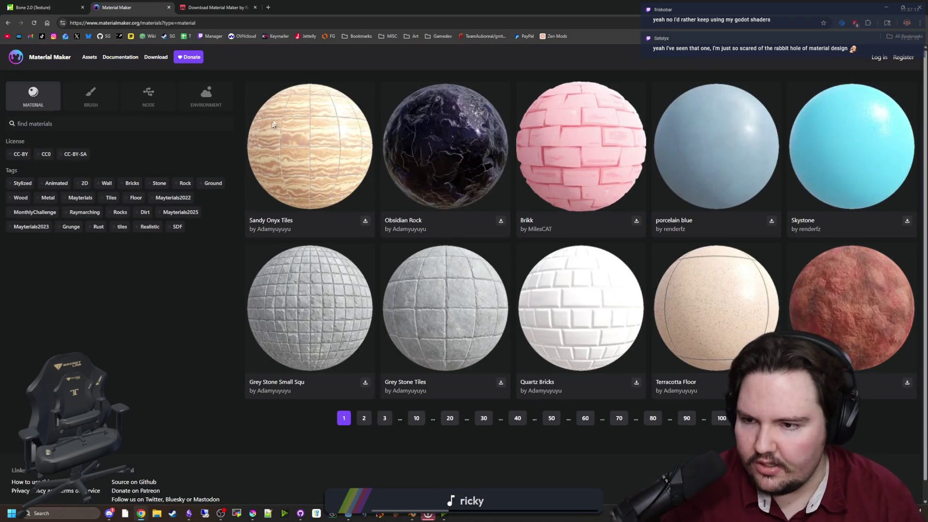
left_click(365, 419)
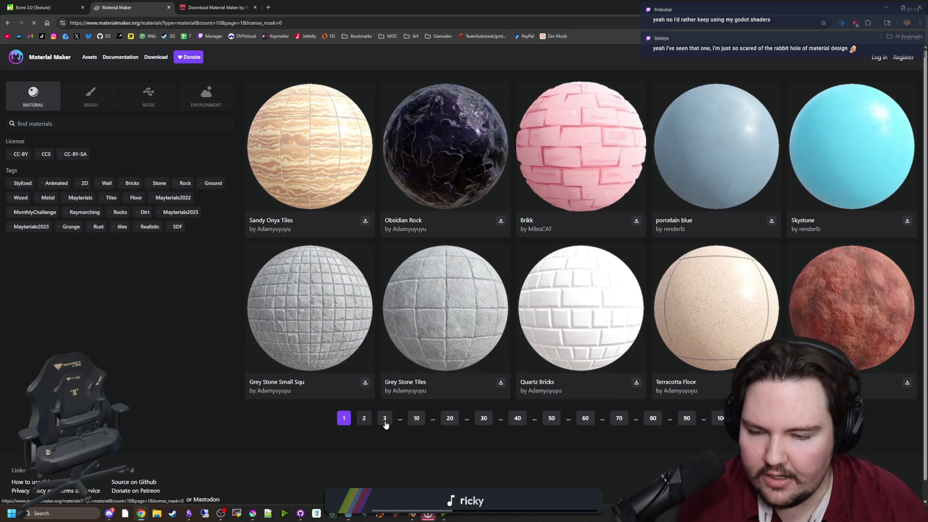
left_click(388, 422)
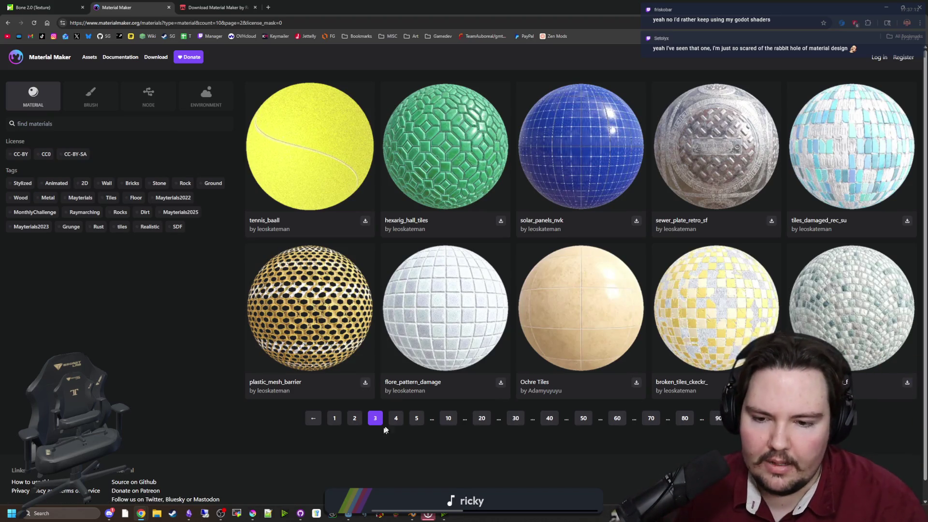
left_click(396, 419)
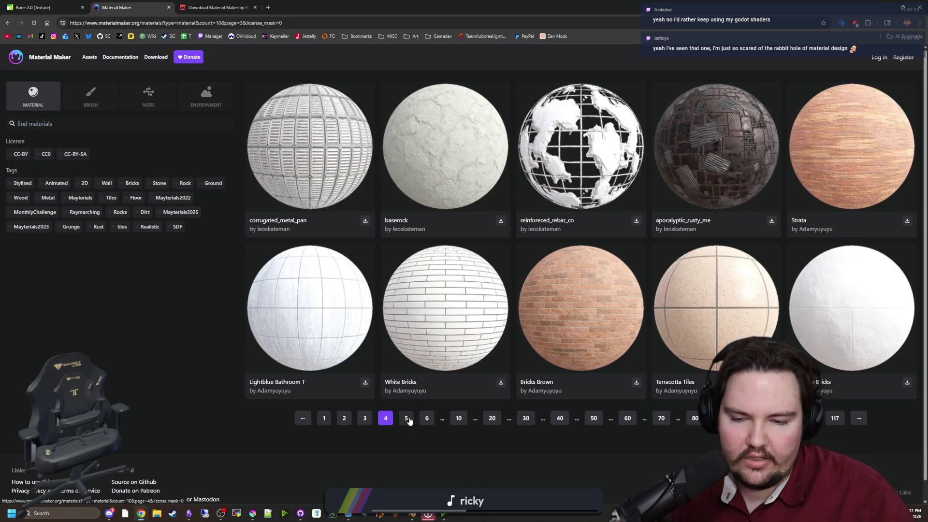
View Bricks Brown's details, return, and continue through pages 5, 6 and 7.
left_click(540, 386)
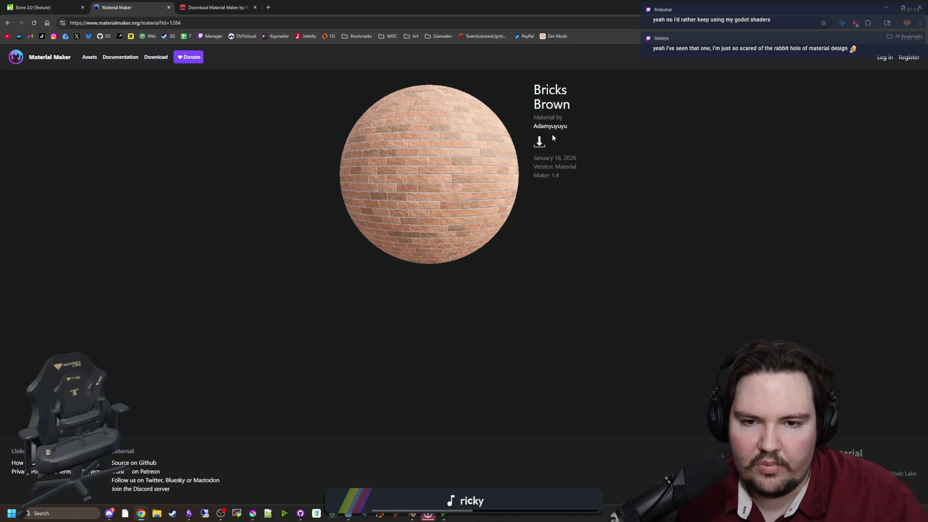
key("alt+Left")
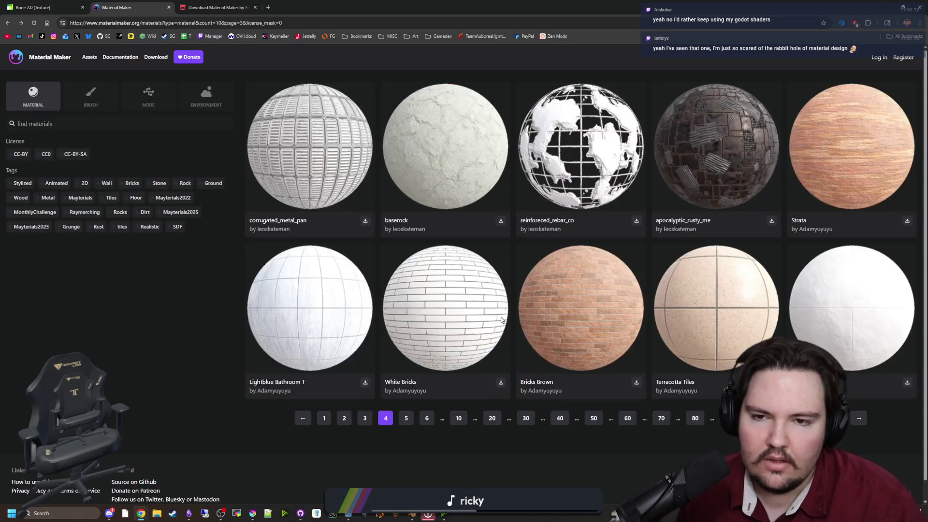
left_click(406, 418)
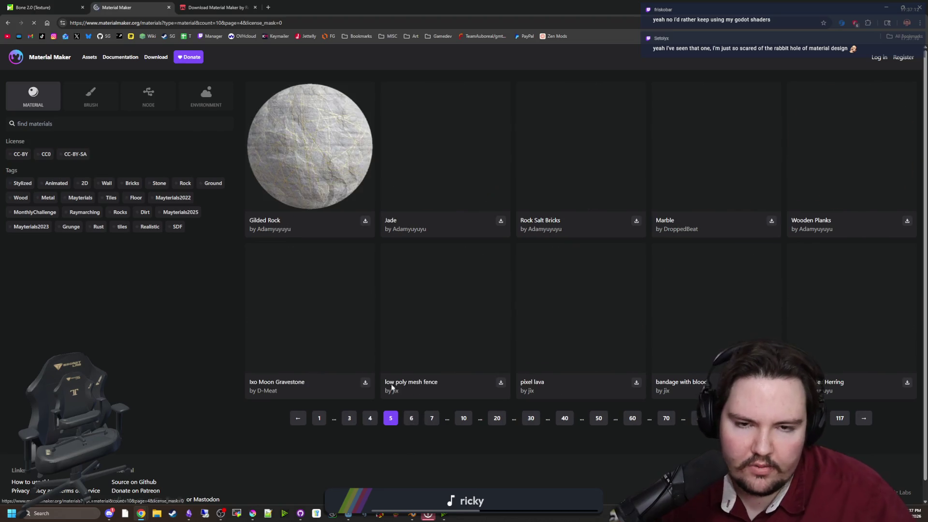
left_click(411, 418)
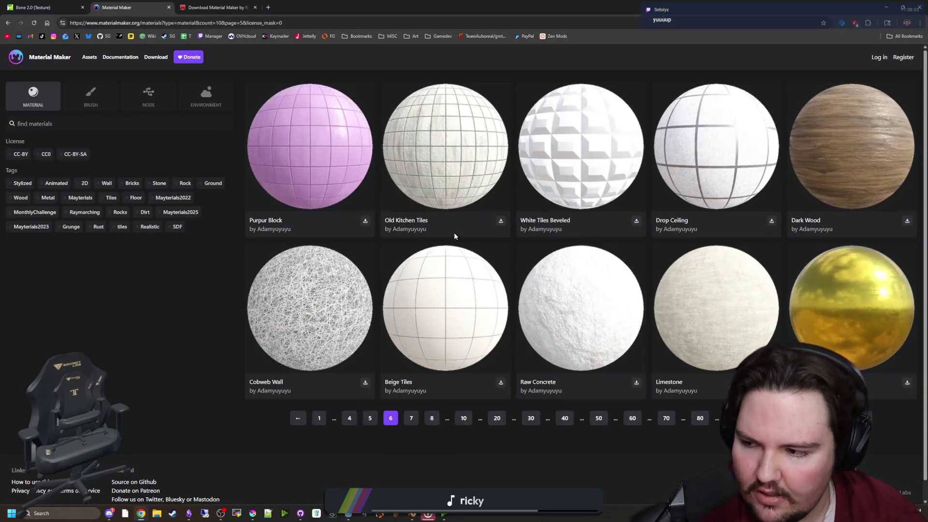
left_click(412, 418)
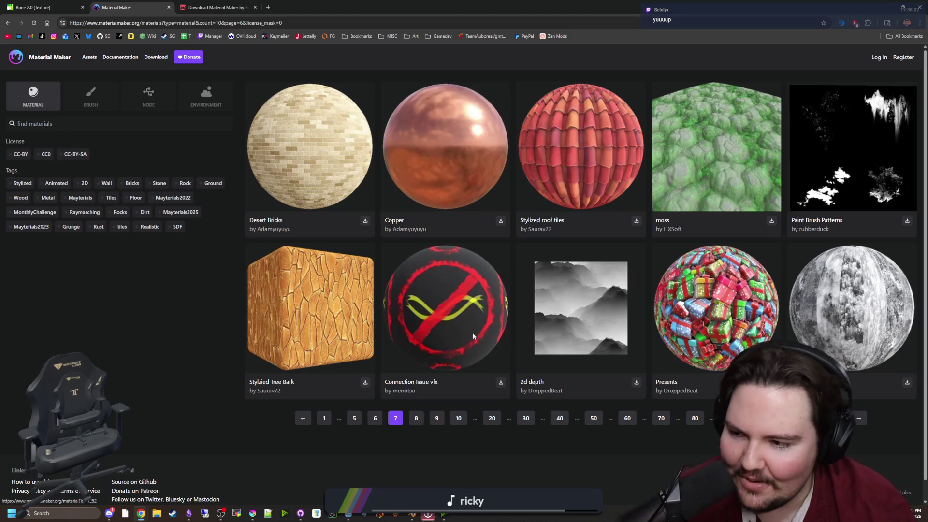
Look at Stylized roof tiles in a background tab, then show the next page of materials.
middle_click(532, 226)
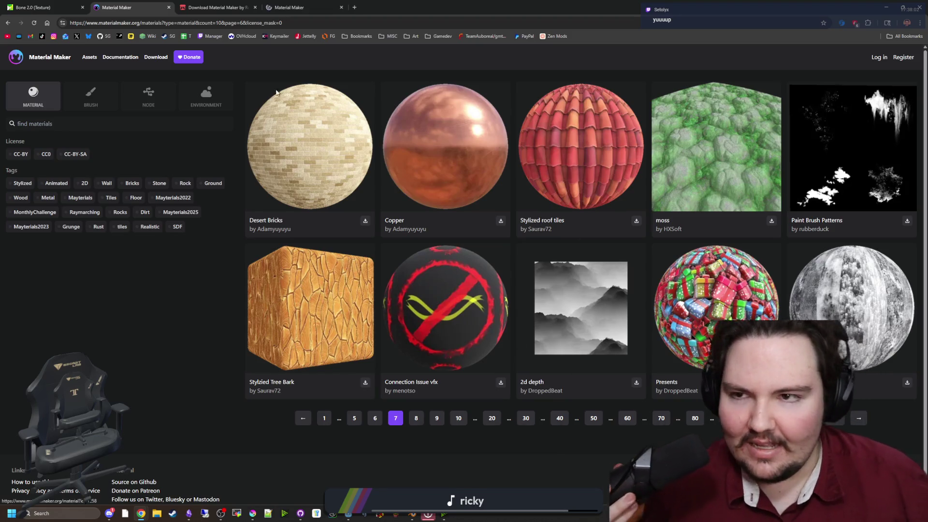
left_click(286, 10)
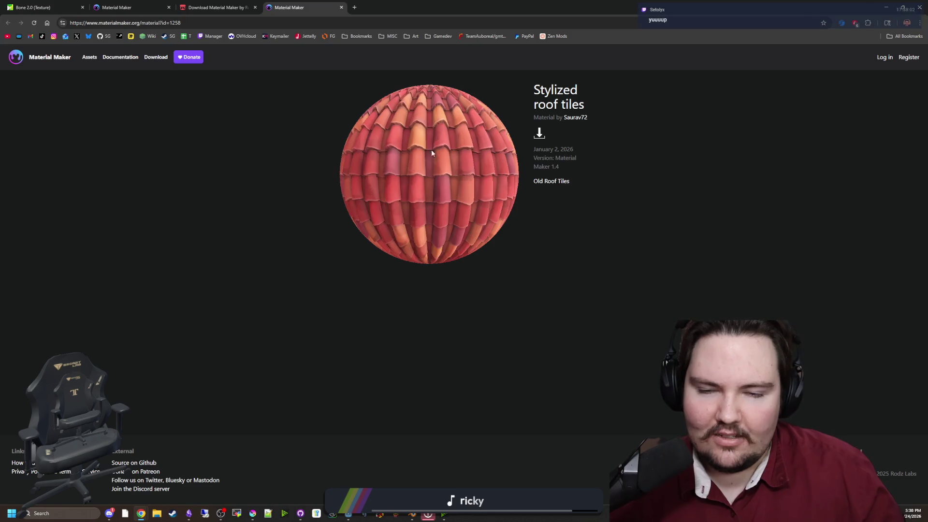
left_click_drag(381, 142, 455, 147)
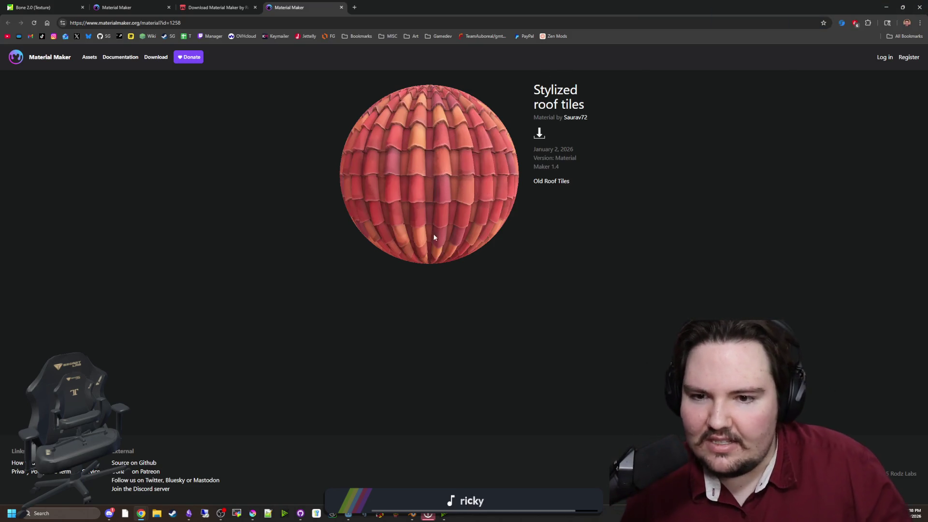
left_click_drag(192, 3, 163, 3)
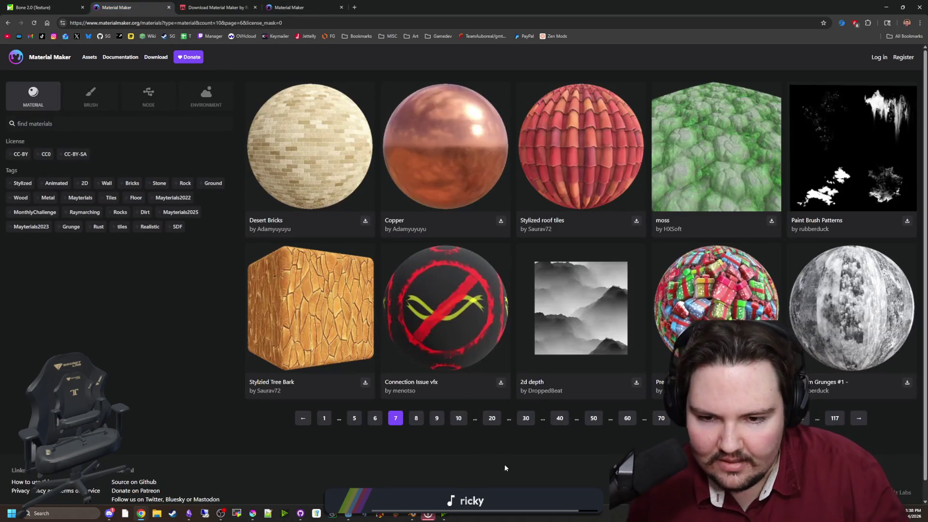
left_click(861, 417)
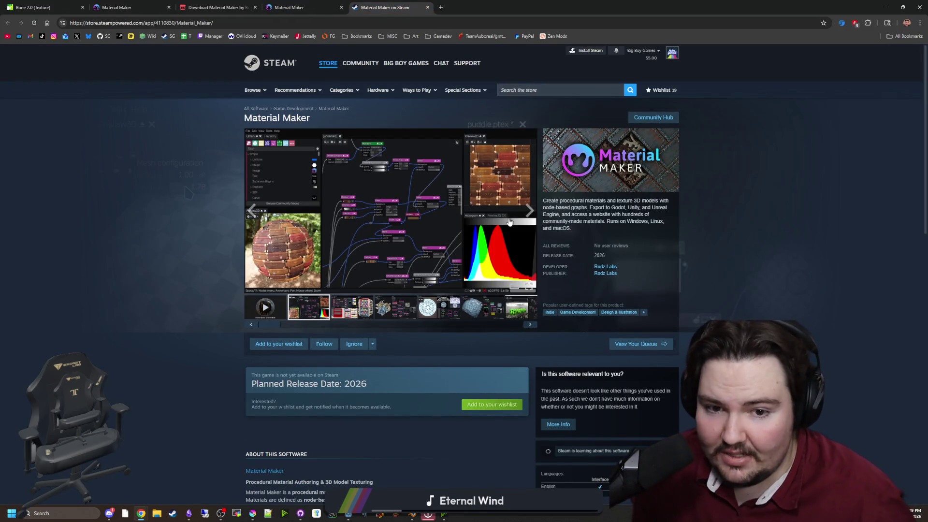
Add Material Maker to the Steam wishlist and open its screenshots full size.
left_click(276, 343)
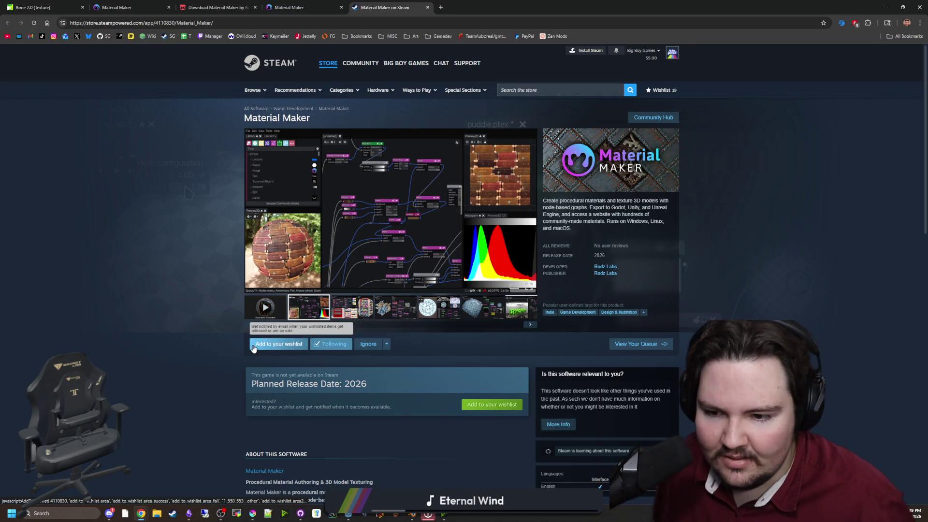
left_click(352, 308)
left_click(357, 251)
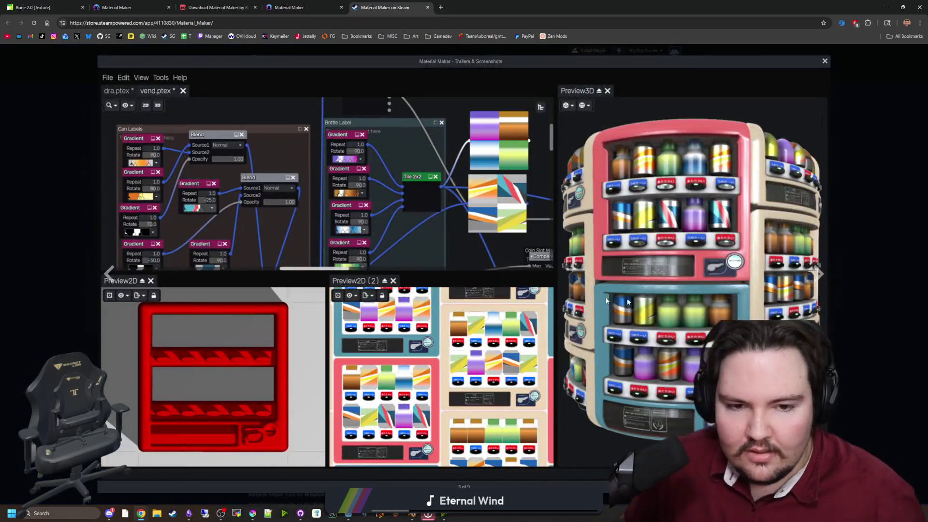
Cycle through all Material Maker screenshots to the puddle image, then close the lightbox.
left_click(823, 285)
left_click(824, 287)
left_click(824, 287)
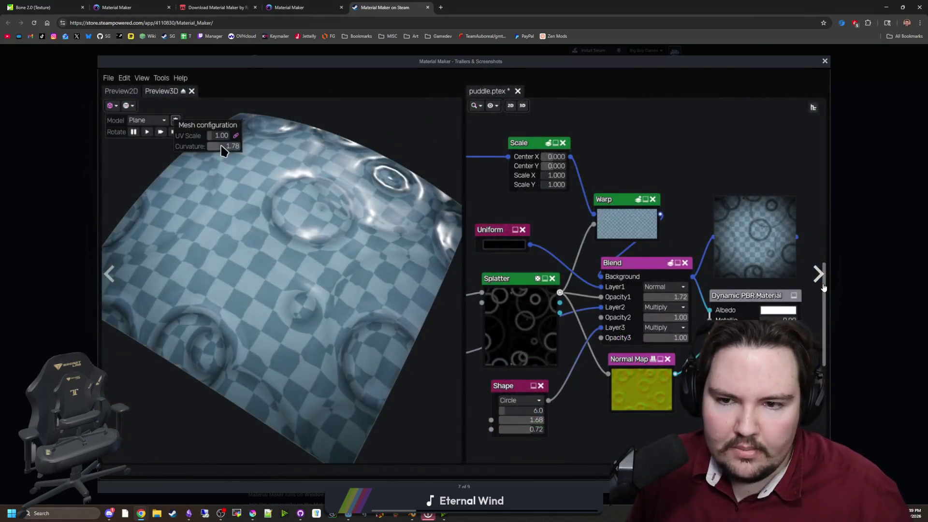
left_click(824, 287)
left_click(823, 287)
left_click(823, 287)
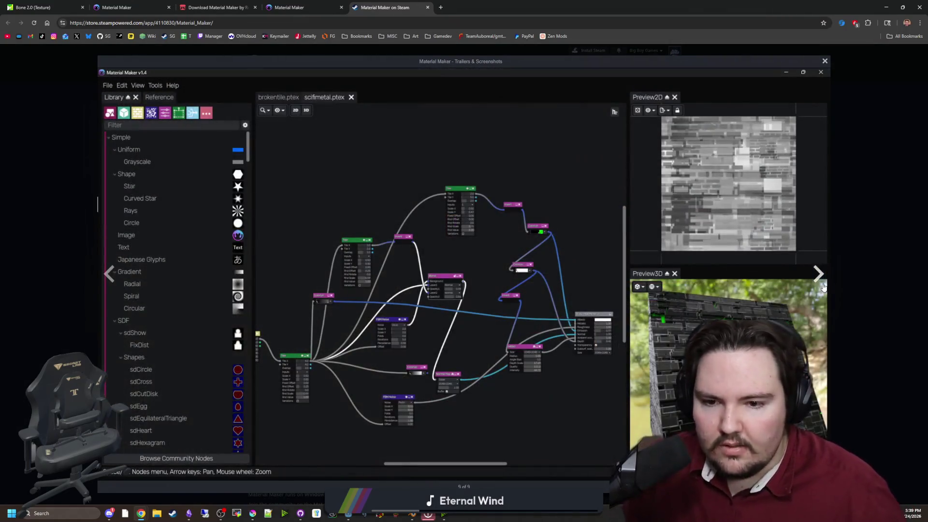
left_click(824, 287)
left_click(824, 287)
left_click(823, 287)
left_click(824, 287)
left_click(823, 287)
left_click(823, 287)
left_click(823, 287)
left_click(845, 249)
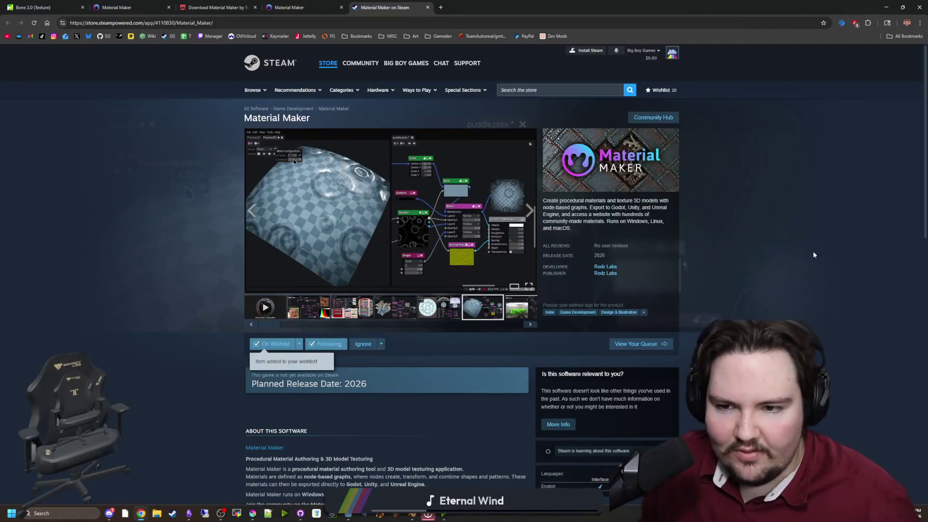
Scroll the store page, then shrink Chrome to a smaller window over the game.
scroll(495, 213, "down", 10)
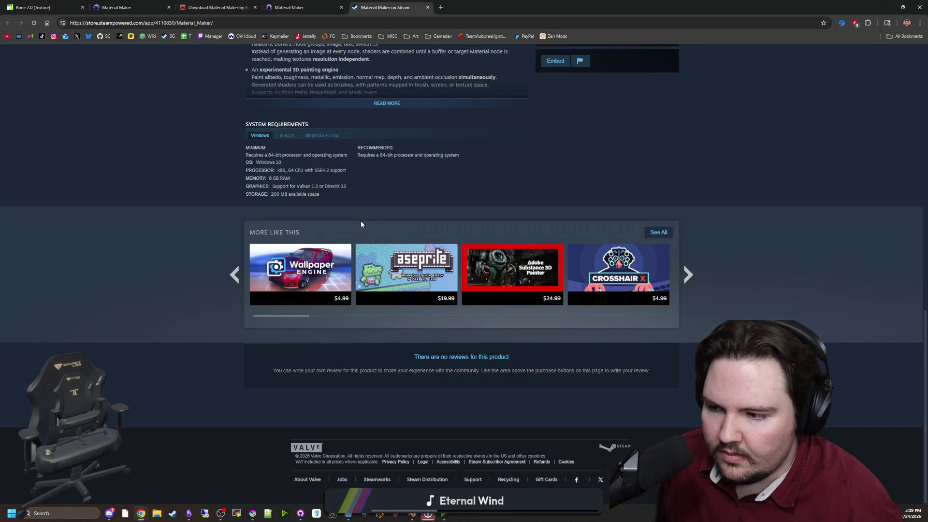
scroll(413, 89, "up", 3)
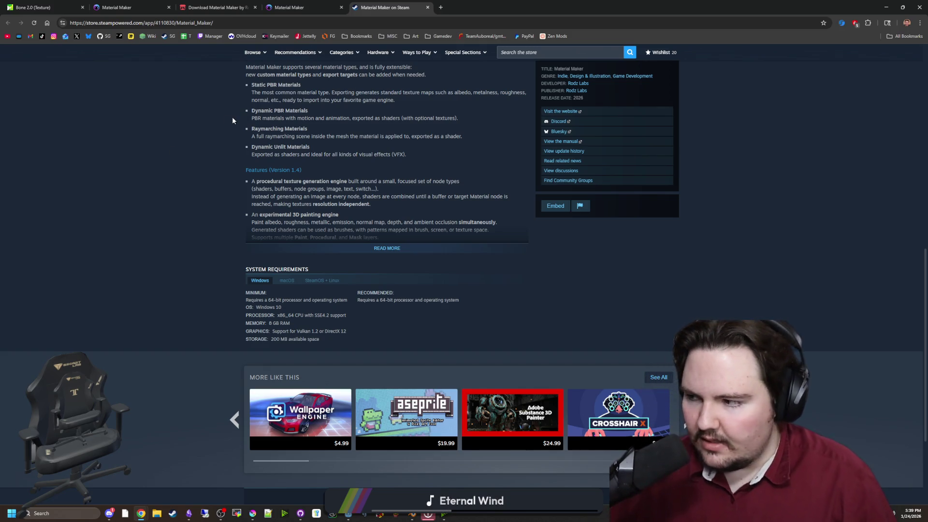
key("super+Down")
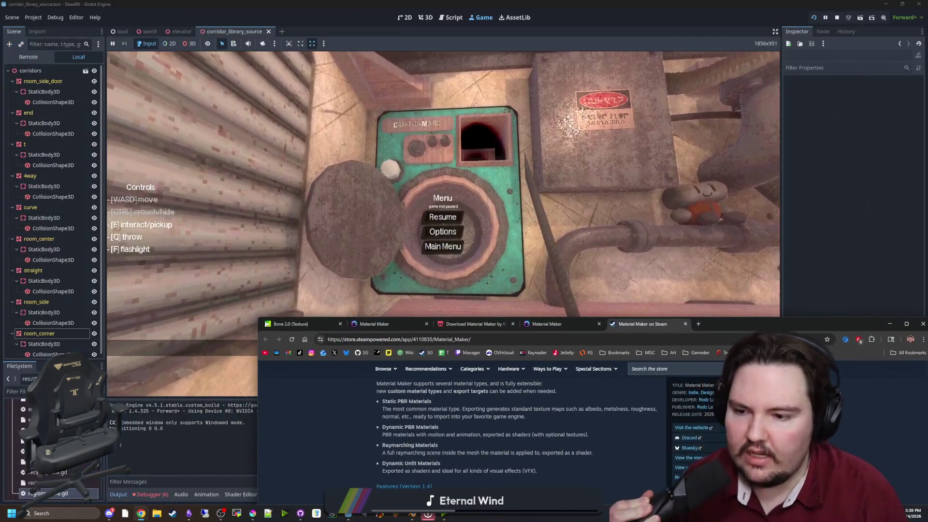
Minimize Chrome to reveal the Godot game, then drag the browser back onto the screen.
key("super+Down")
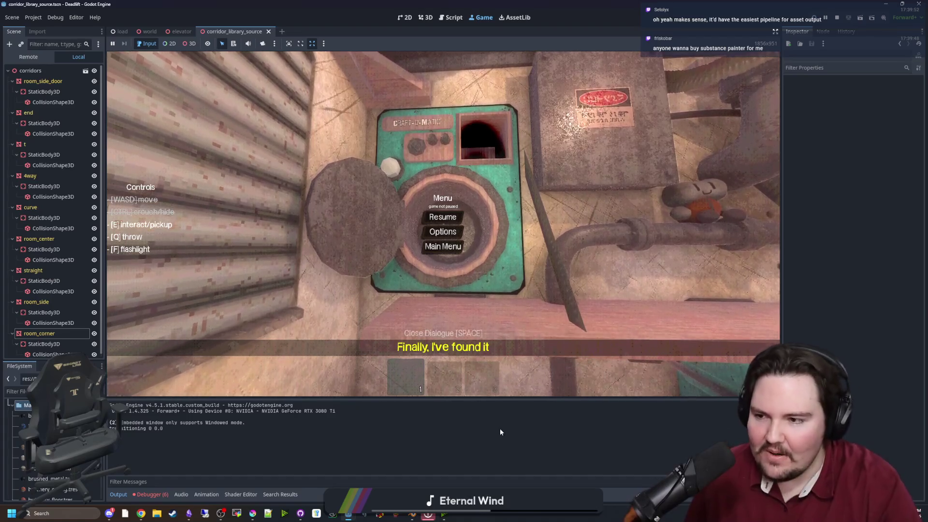
mouse_move(927, 111)
left_mouse_down()
mouse_move(553, 113)
mouse_move(927, 107)
left_mouse_up()
Search 'substance painter', view Adobe's Substance 3D Painter plans and prices, then close Chrome and resume.
left_click_drag(927, 73, 474, 57)
type("substance painter")
key("Return")
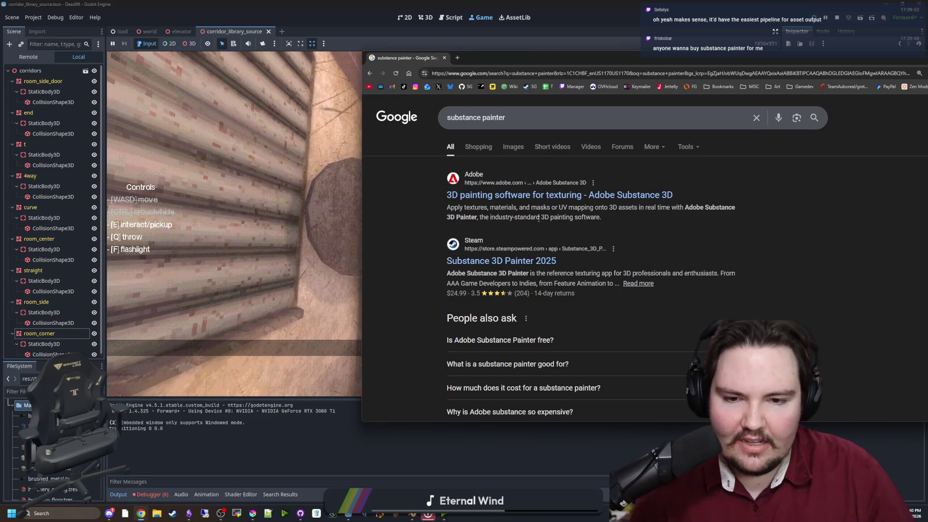
left_click(580, 193)
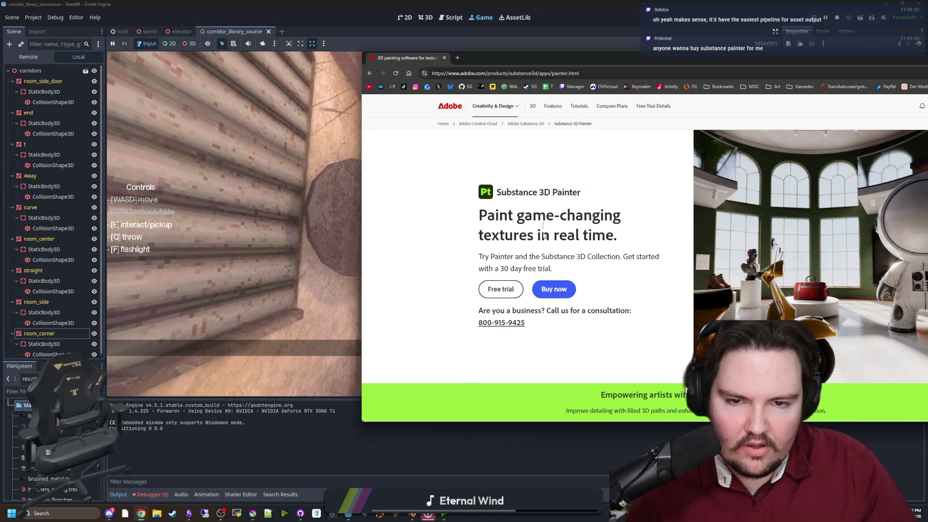
left_click(563, 295)
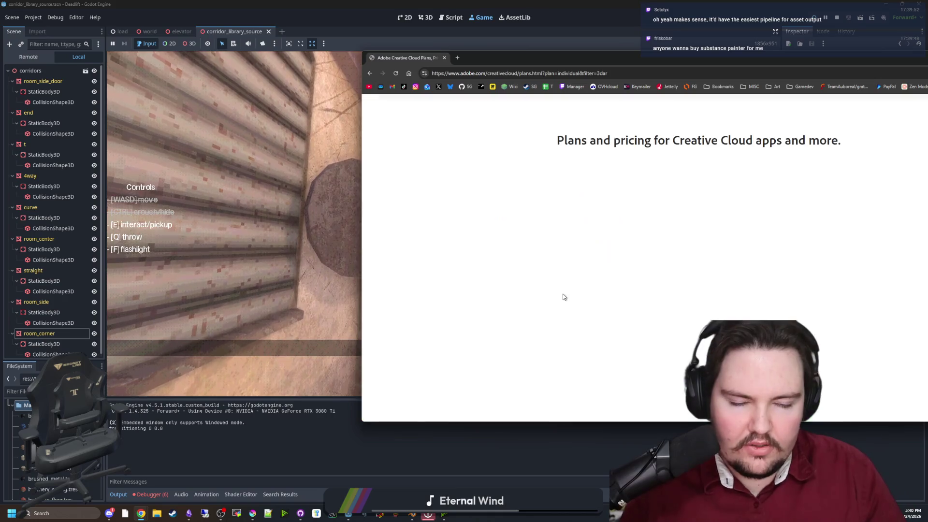
left_click_drag(549, 54, 349, 52)
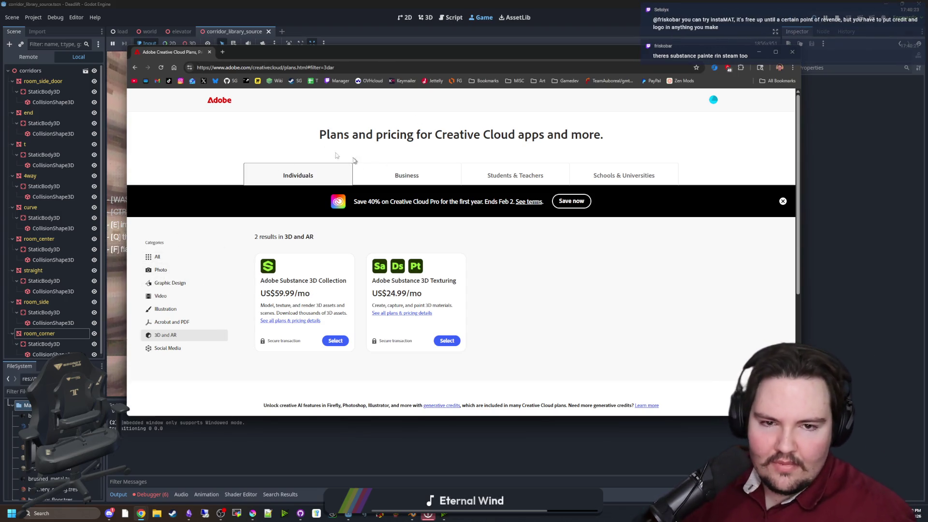
left_click(209, 52)
key("Escape")
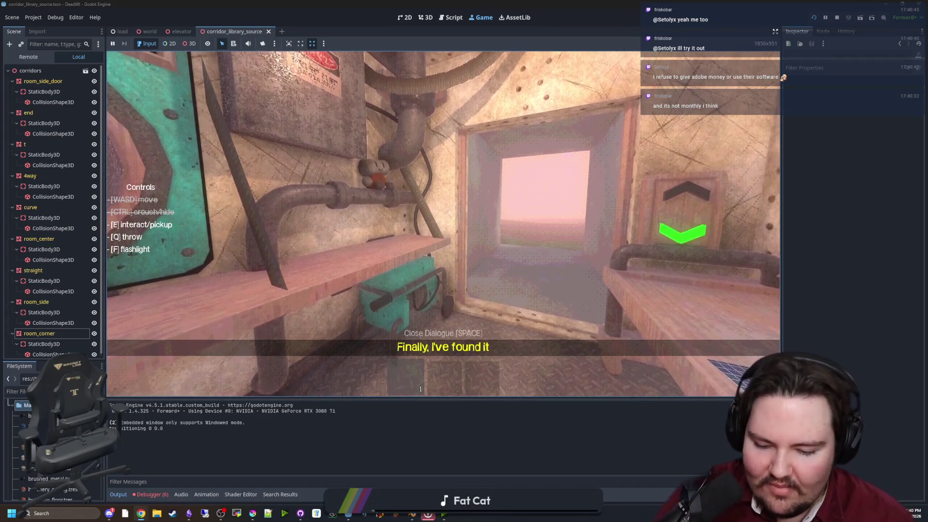
Pause the game and search Google for 'davicini resolve' in a new Chrome window.
key("Escape")
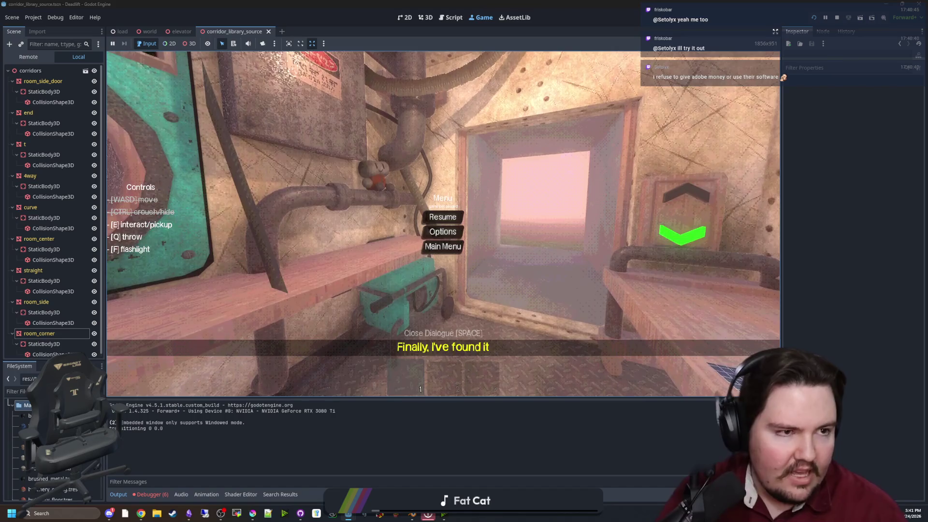
left_click(141, 514)
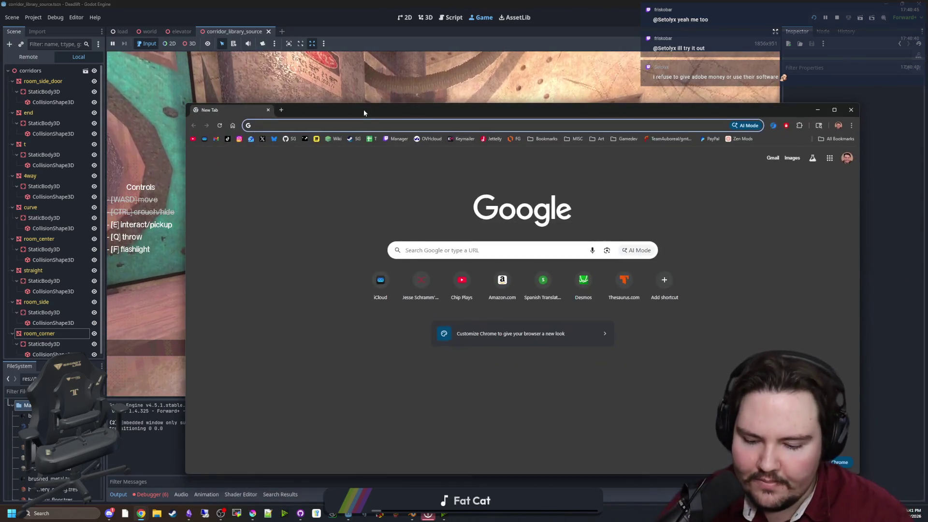
type("davicini resolve")
key("Return")
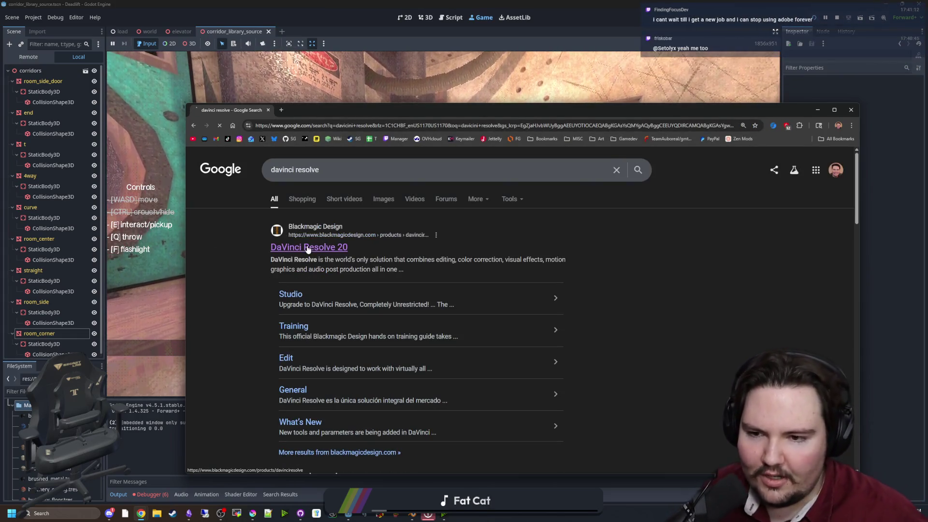
Open the DaVinci Resolve 20 product page and scroll through its features and price, down to the Cut page.
left_click(307, 248)
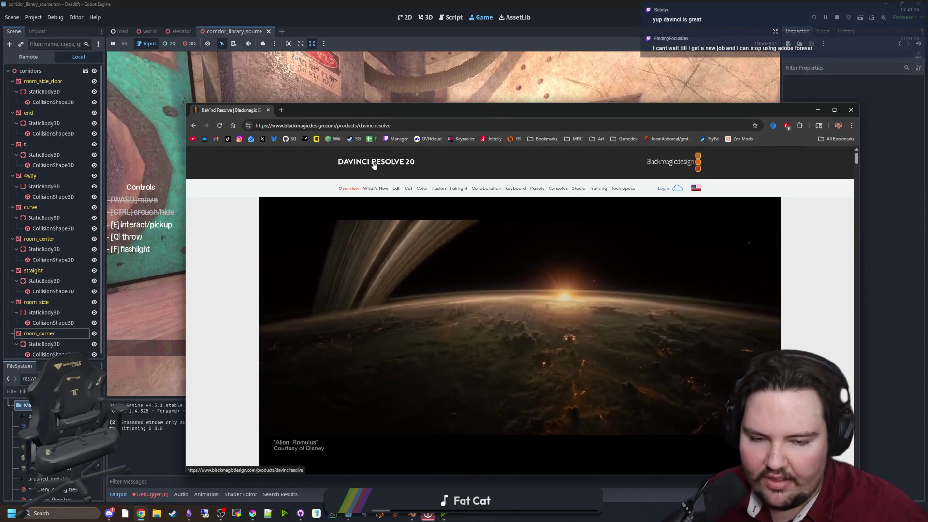
scroll(573, 303, "down", 4)
scroll(573, 303, "down", 5)
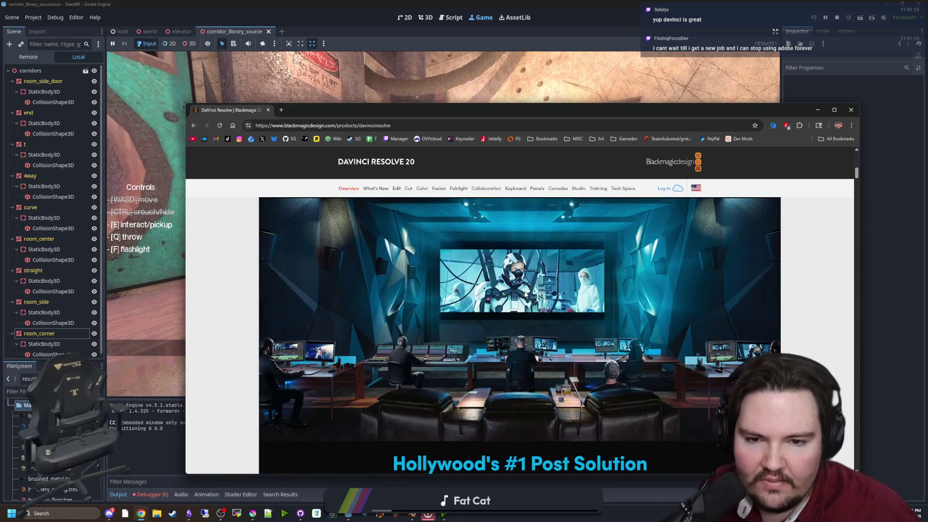
scroll(517, 315, "up", 5)
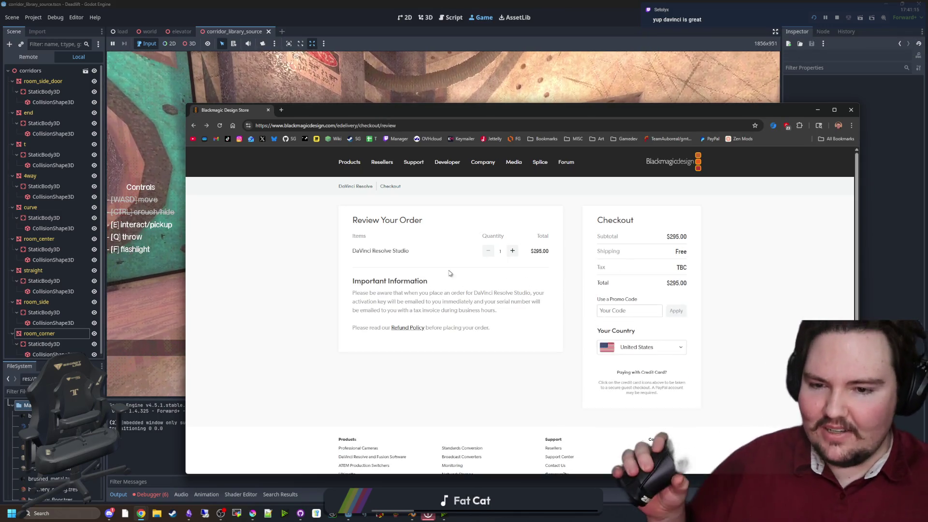
key("alt+Left")
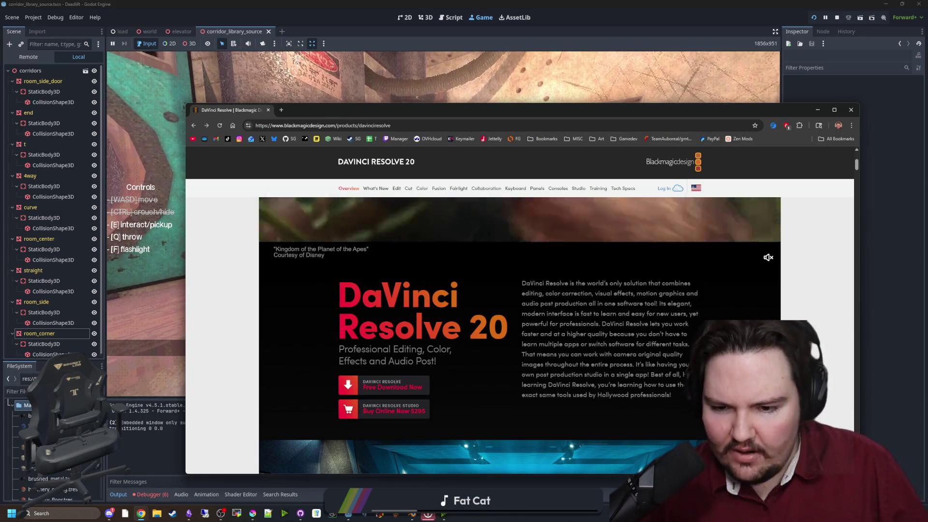
scroll(517, 283, "down", 6)
scroll(401, 282, "down", 15)
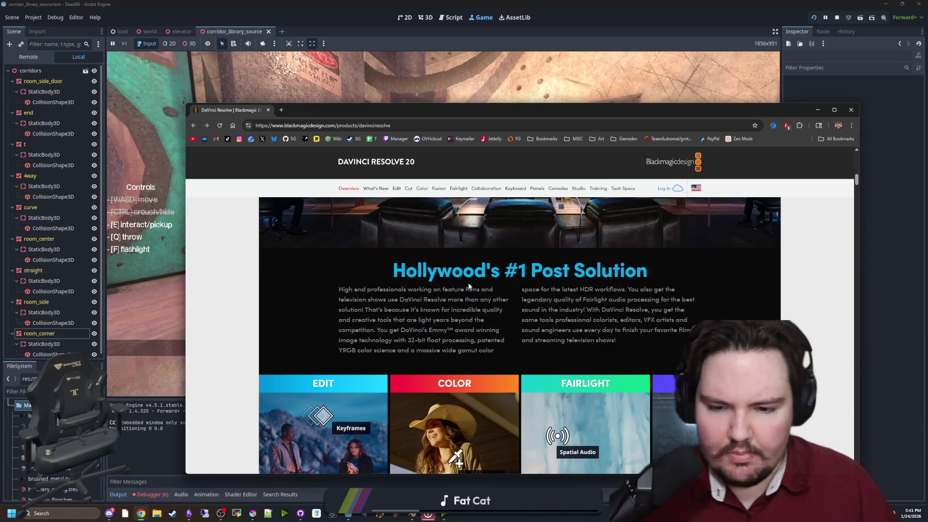
scroll(561, 317, "down", 15)
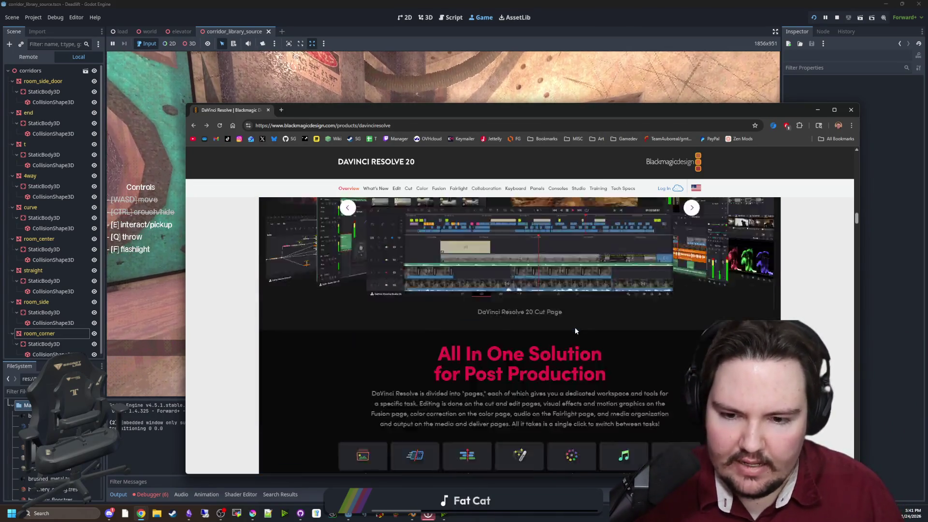
scroll(520, 335, "down", 5)
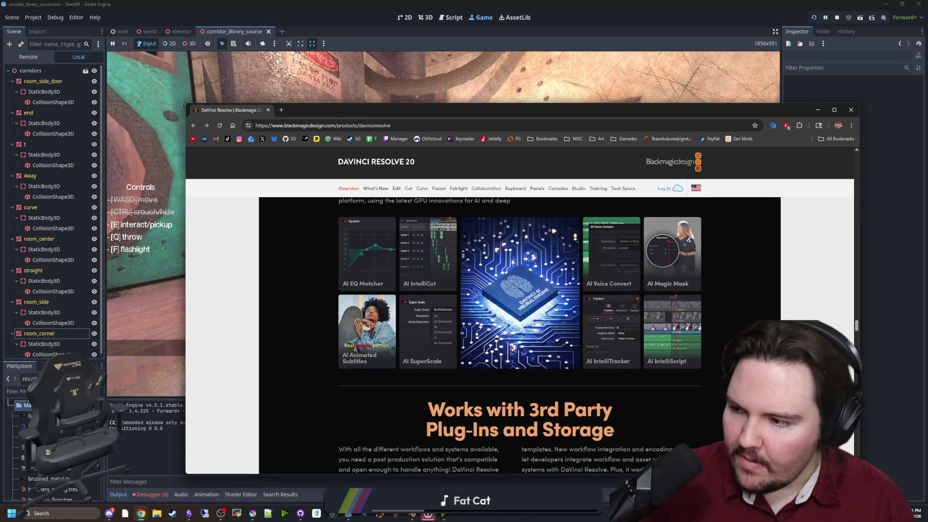
scroll(378, 312, "up", 10)
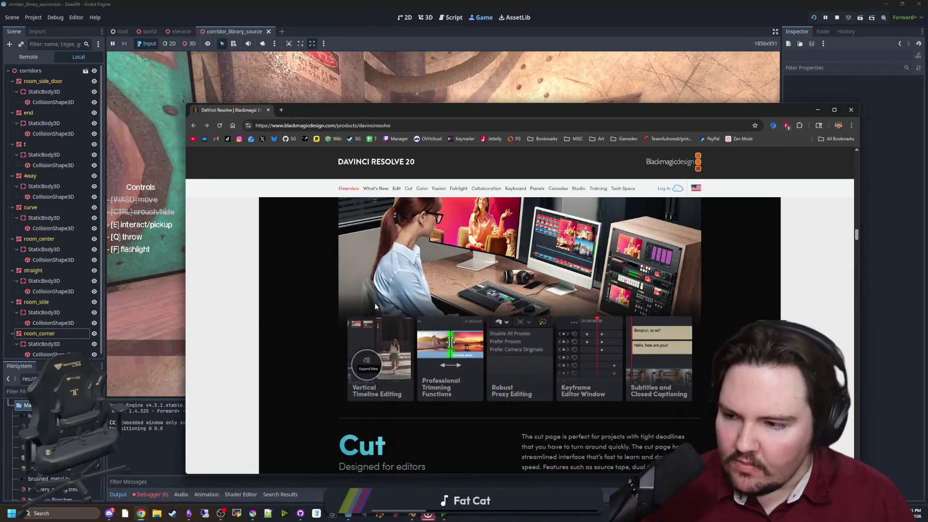
left_click(349, 126)
Search 'krita', open the official Krita website and scroll its homepage.
type("krita")
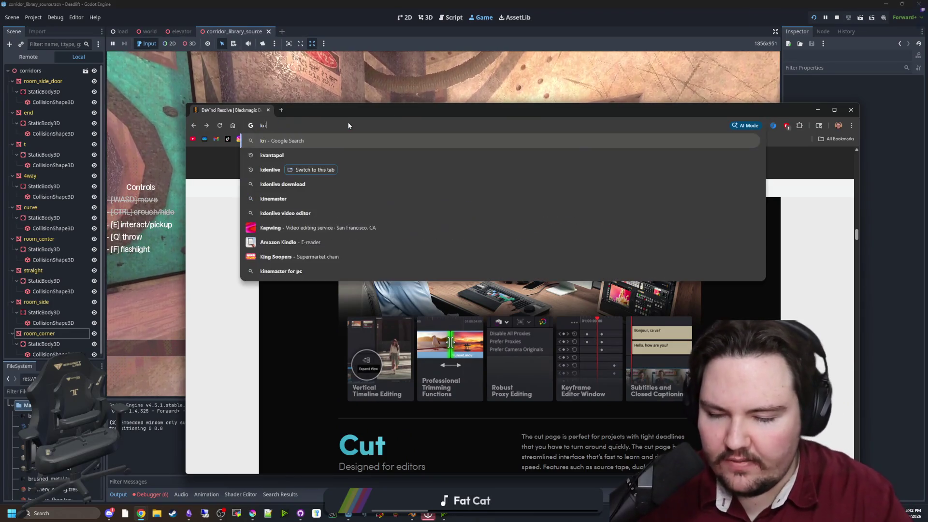
key("Return")
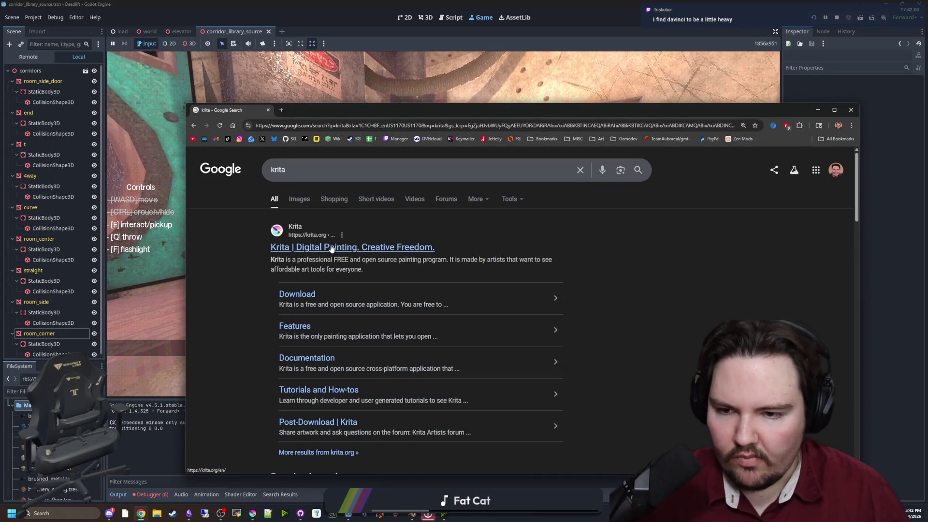
left_click(332, 249)
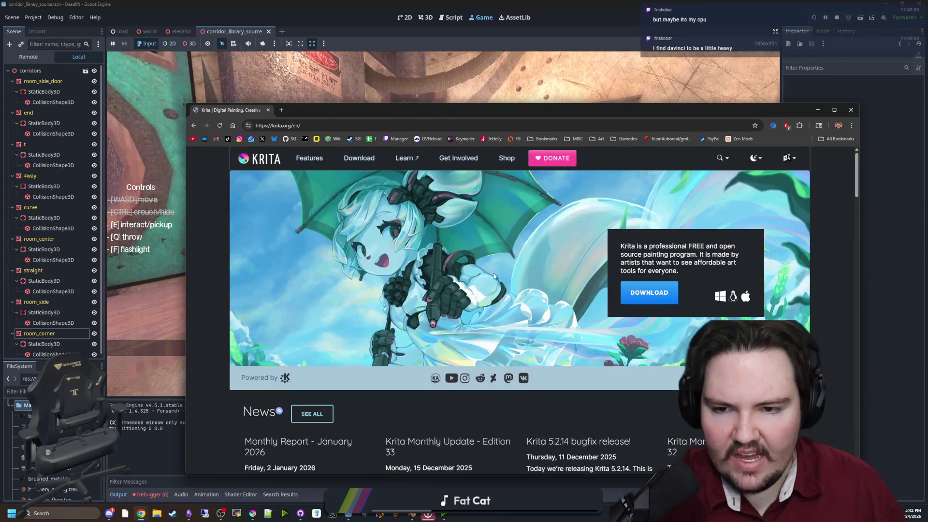
scroll(587, 273, "down", 20)
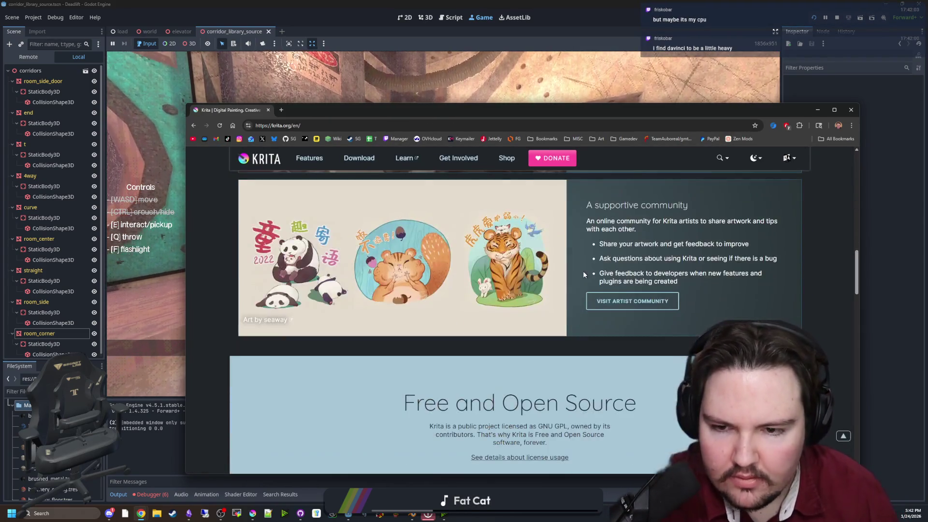
scroll(584, 275, "down", 20)
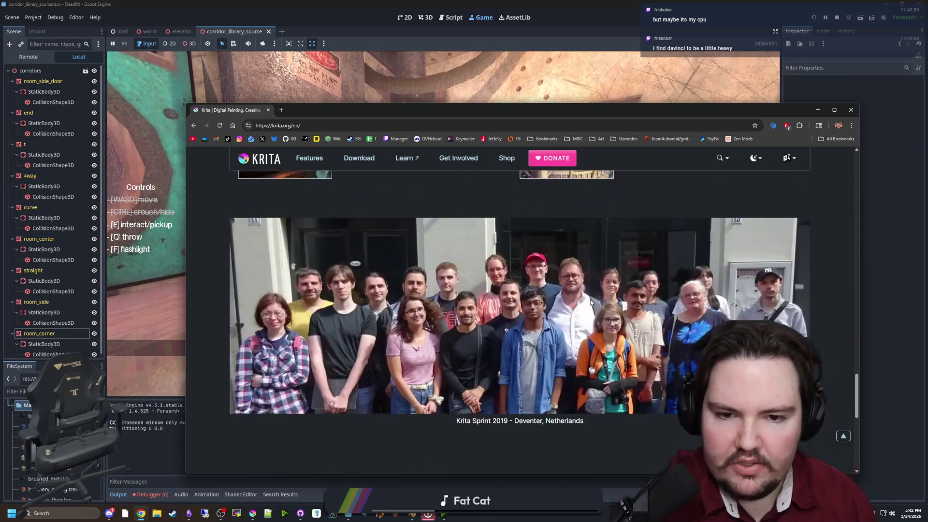
scroll(595, 326, "up", 20)
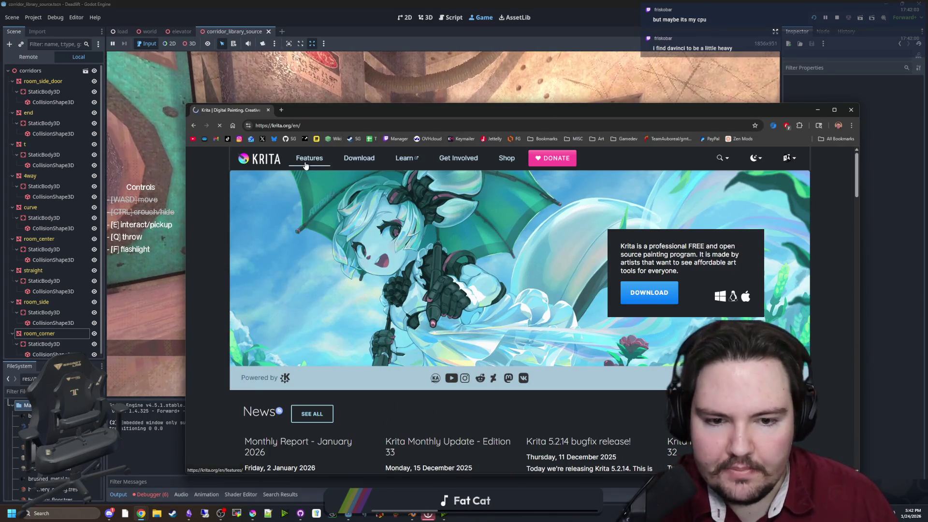
Scroll through Krita's Features page, then close the browser to return to the game.
scroll(503, 299, "down", 2)
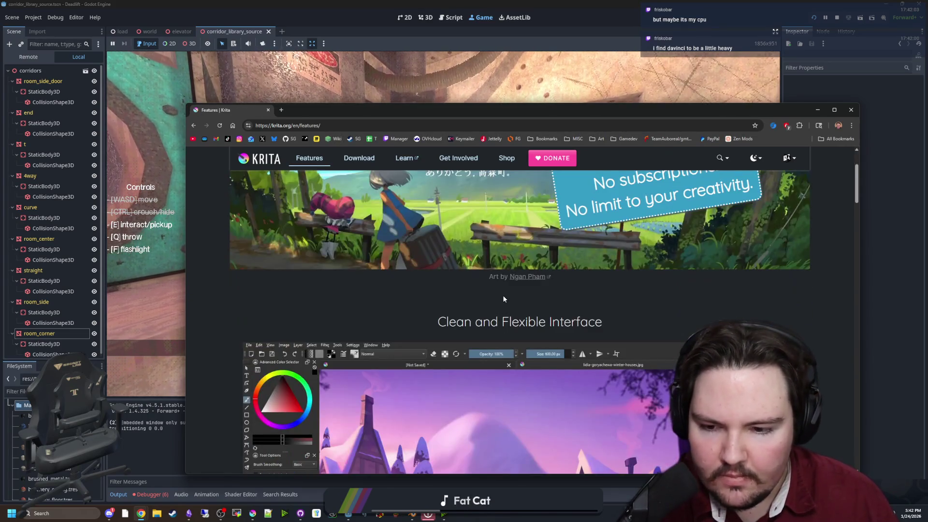
scroll(502, 290, "down", 12)
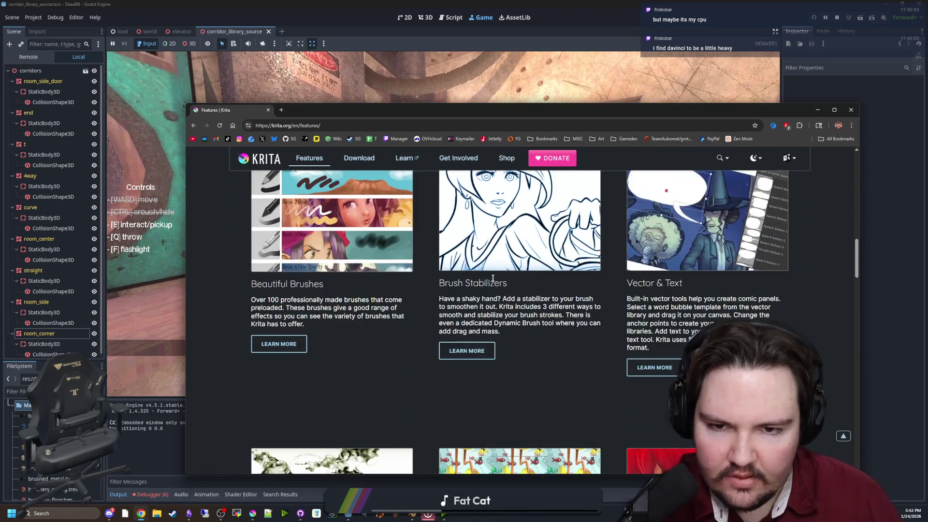
scroll(580, 230, "down", 4)
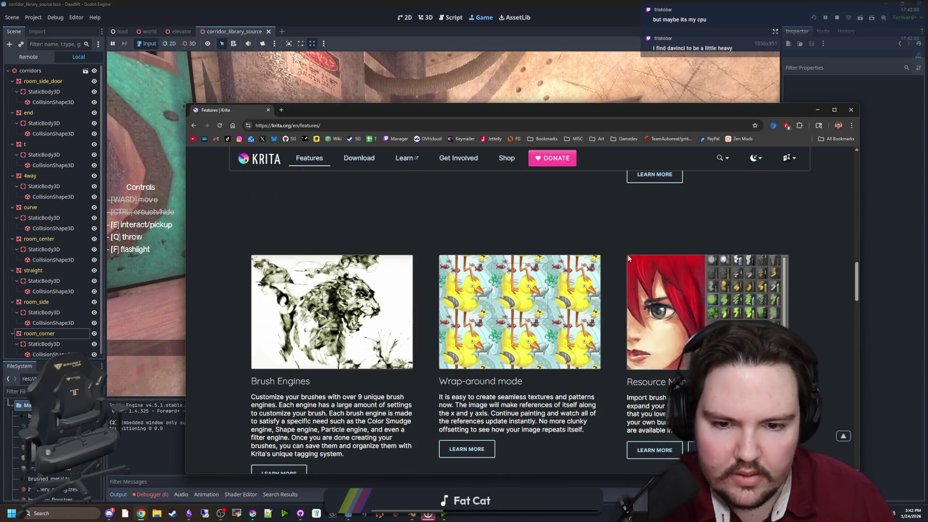
scroll(580, 230, "up", 4)
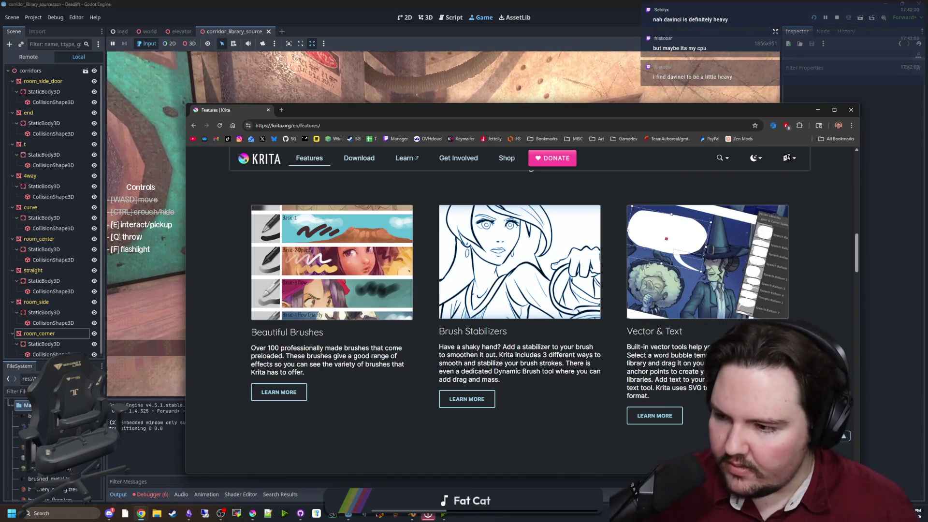
scroll(581, 182, "down", 4)
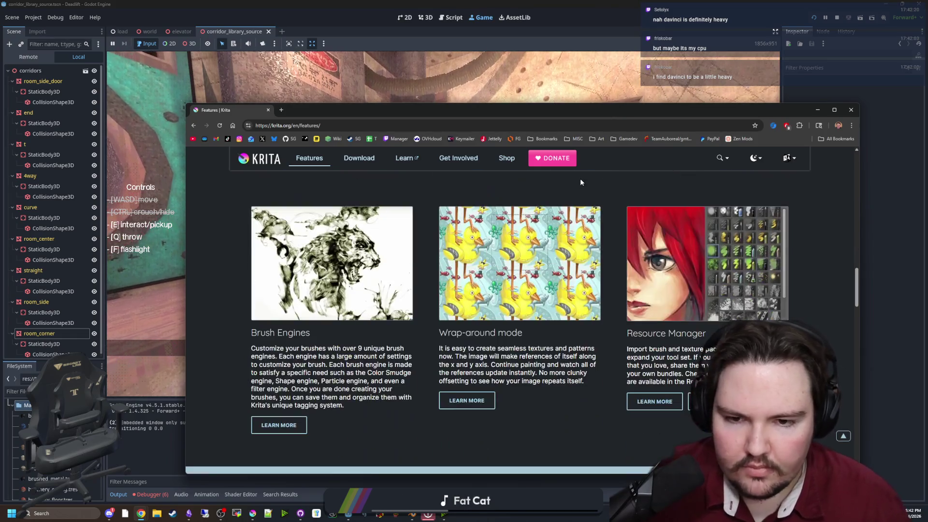
scroll(581, 181, "down", 6)
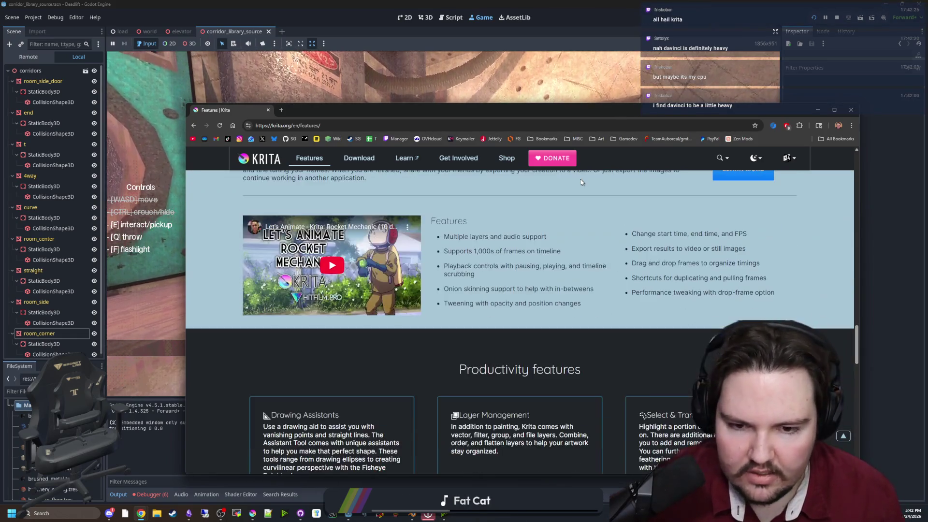
scroll(580, 178, "down", 5)
scroll(632, 234, "up", 6)
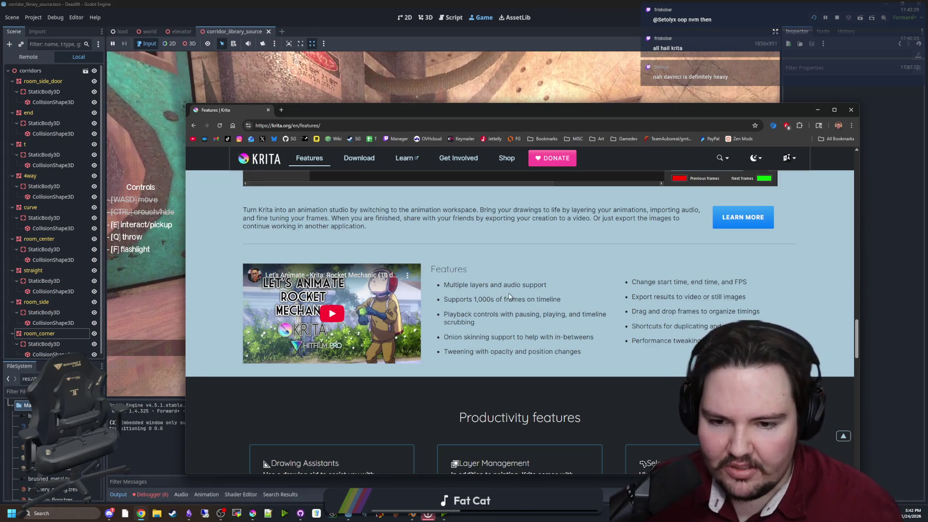
scroll(510, 296, "down", 8)
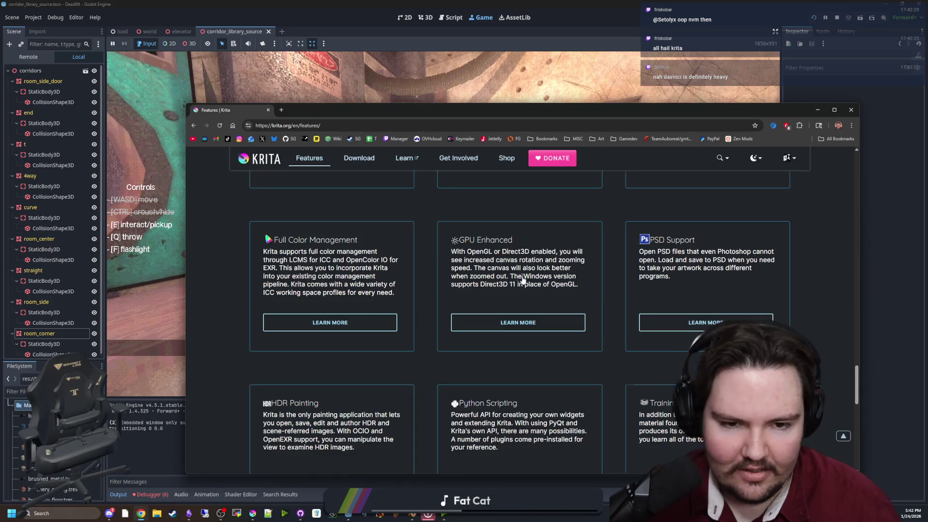
scroll(522, 276, "down", 8)
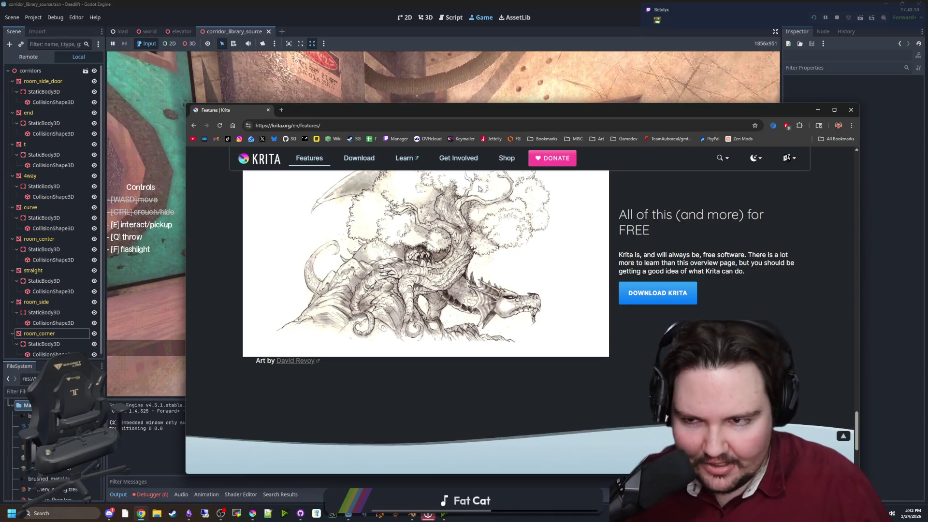
left_click(268, 110)
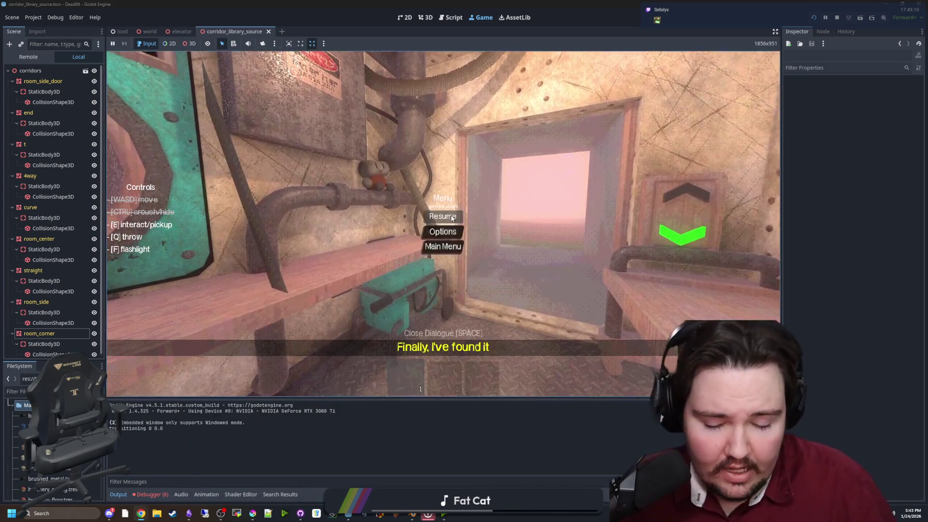
Resume the game, pick up the white chalk from the desk and draw a stroke on the wall.
left_click(442, 216)
key("w")
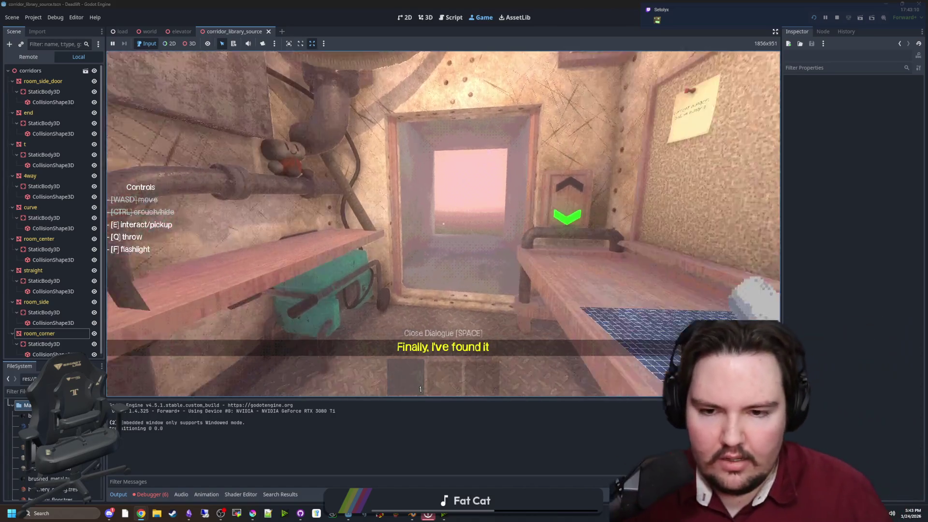
key("e")
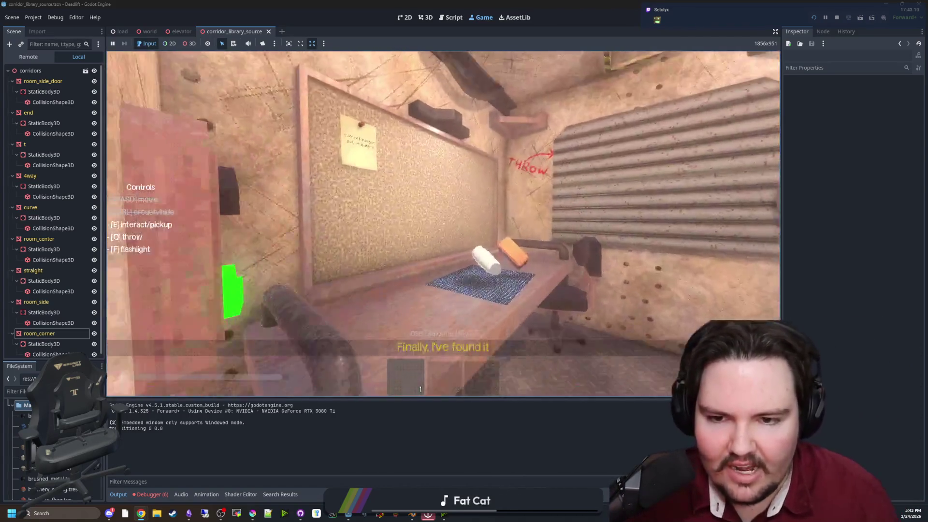
key("w")
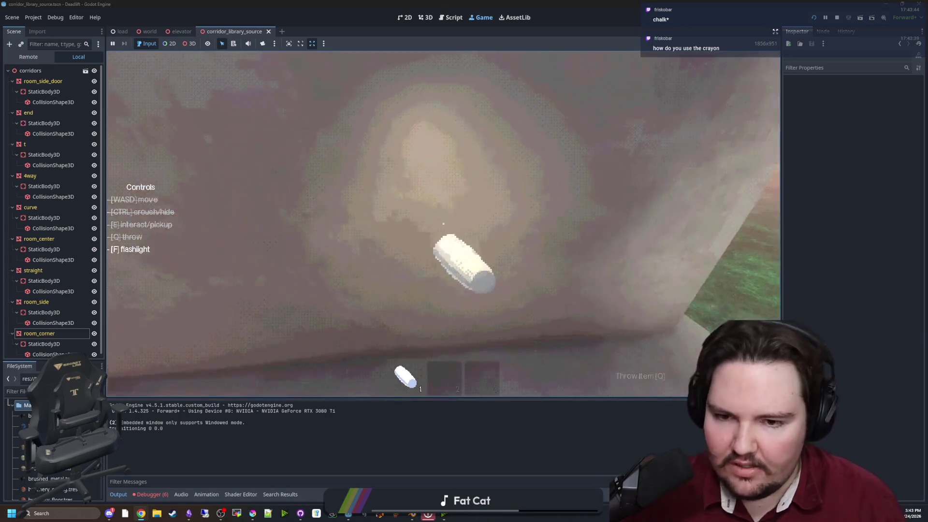
left_click_drag(532, 270, 444, 223)
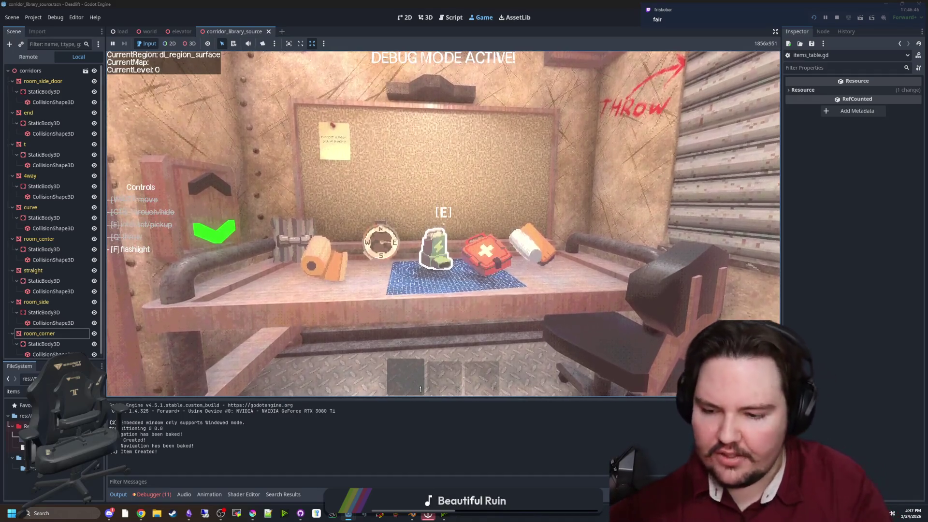
Step back from the item table, pick up the flashlight, and walk out the doorway to the field.
key("s")
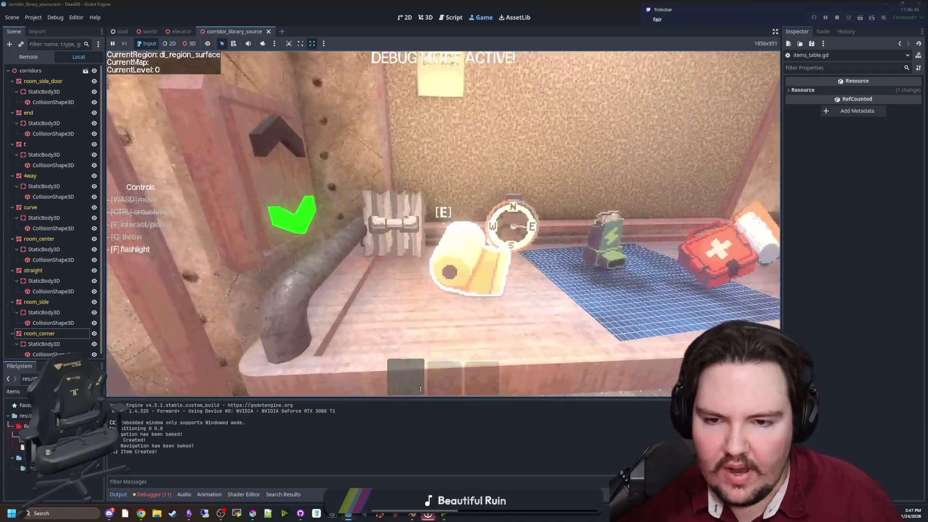
key("s")
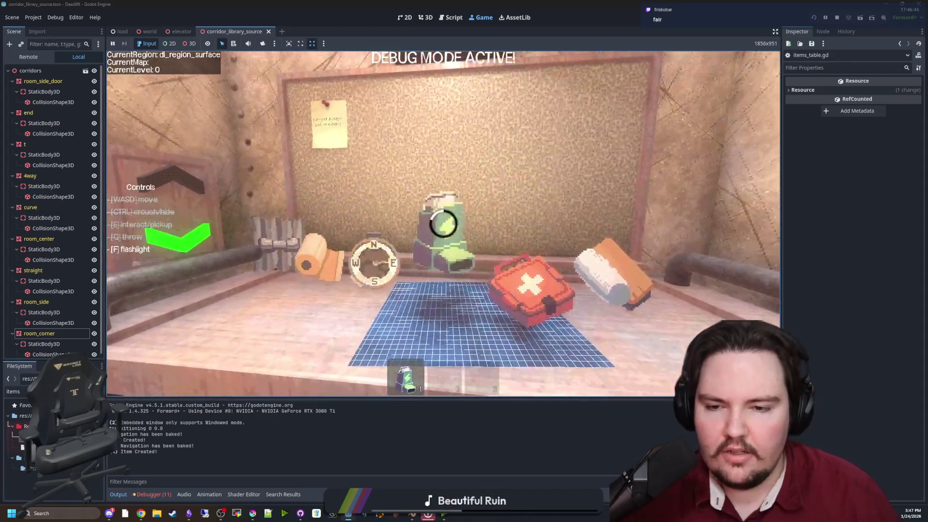
key("e")
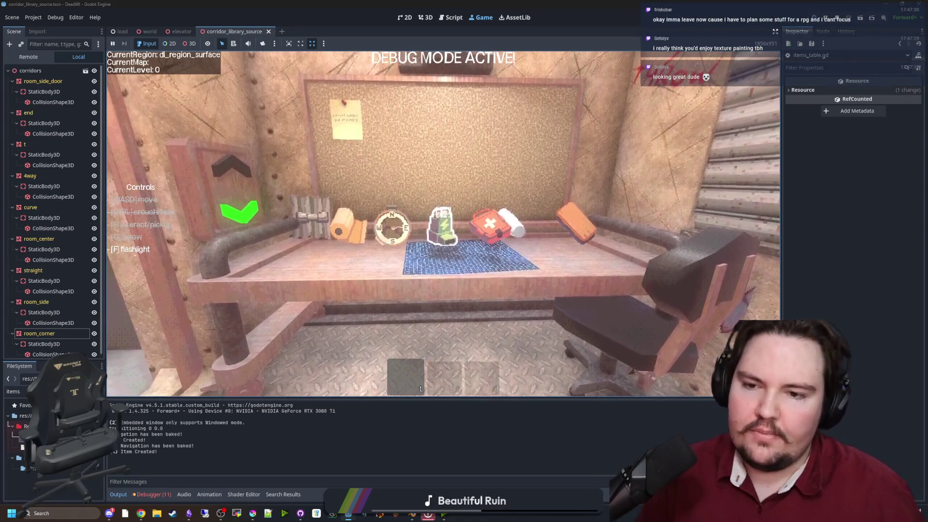
key("a")
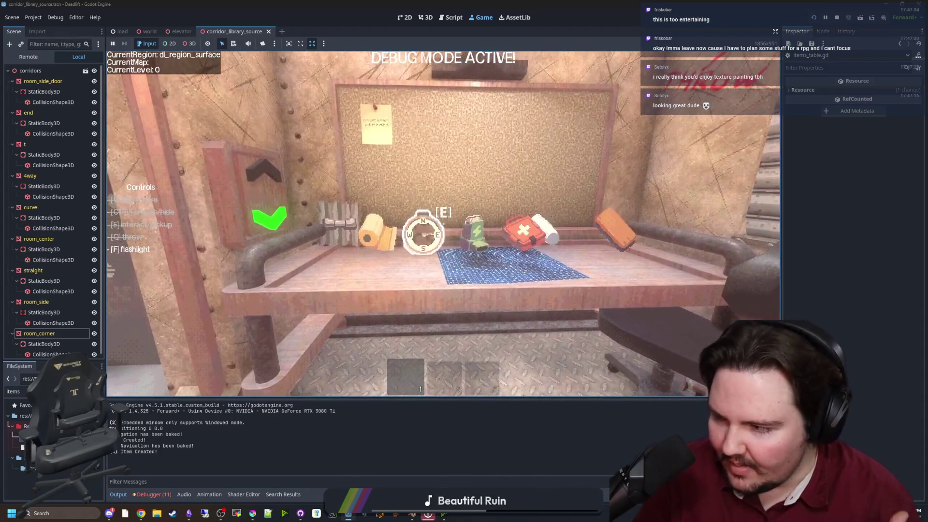
mouse_move(443, 224)
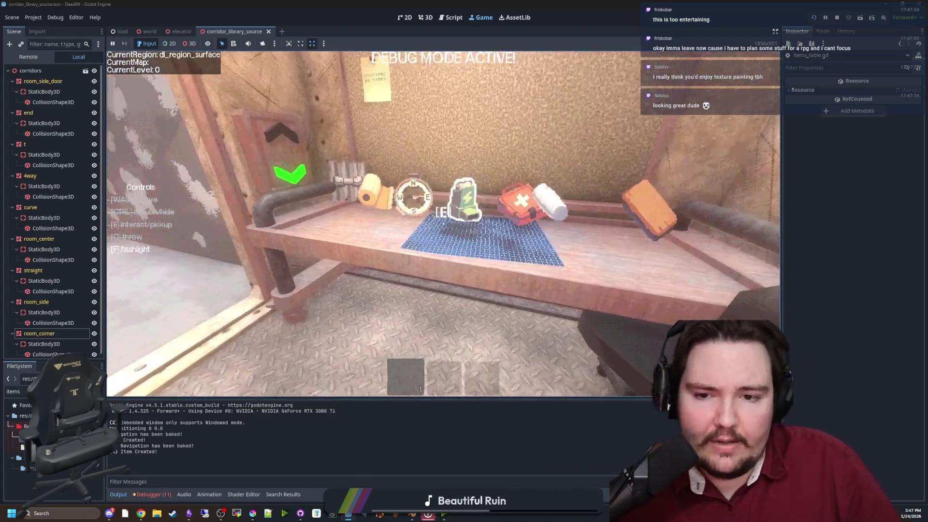
key("w")
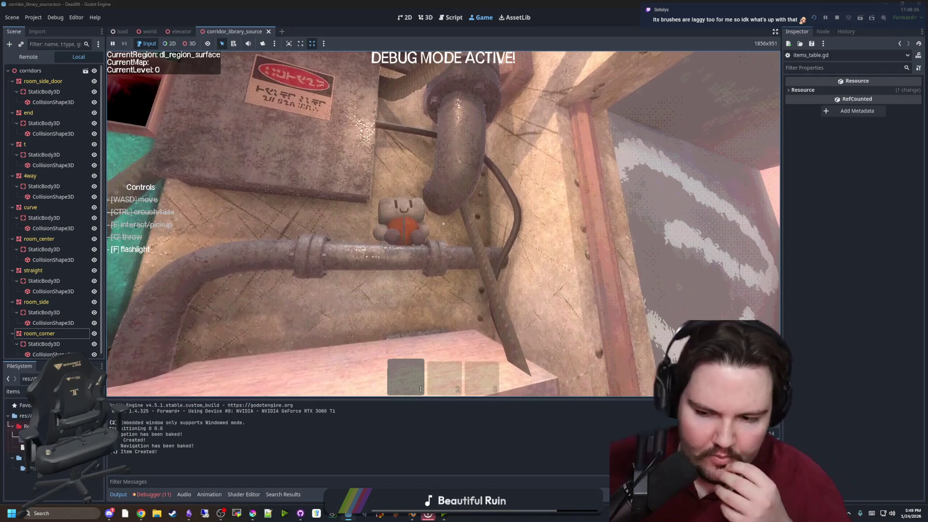
Walk into the item room, pick up the white chalk, and carry it back into the corridor.
key("w")
key("w")
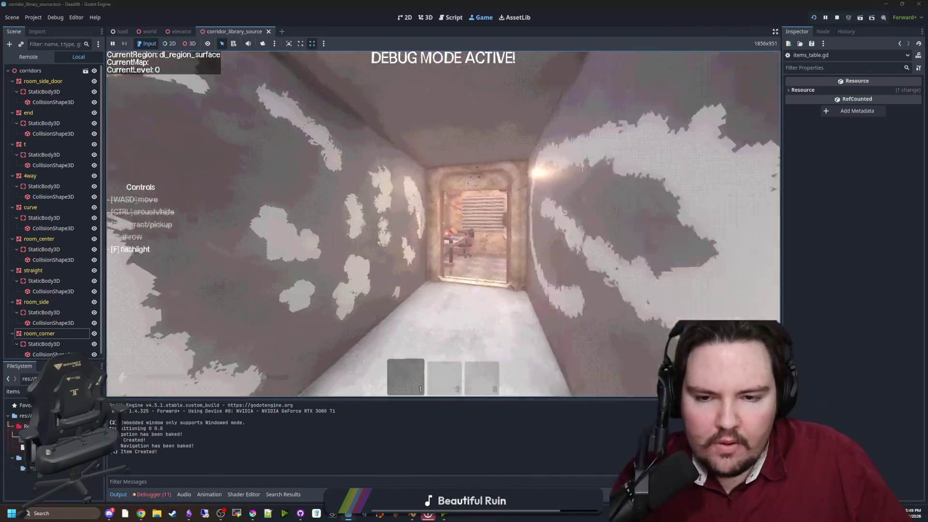
key("w")
key("e")
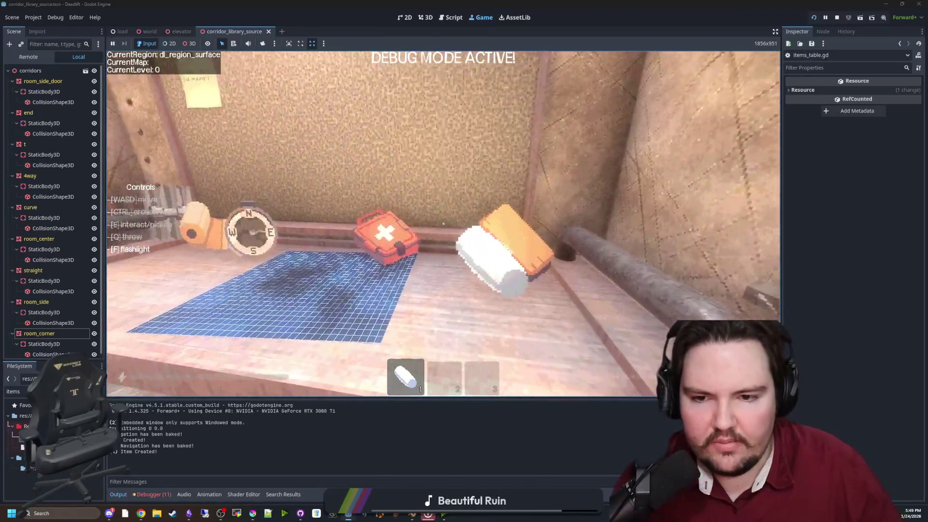
key("w")
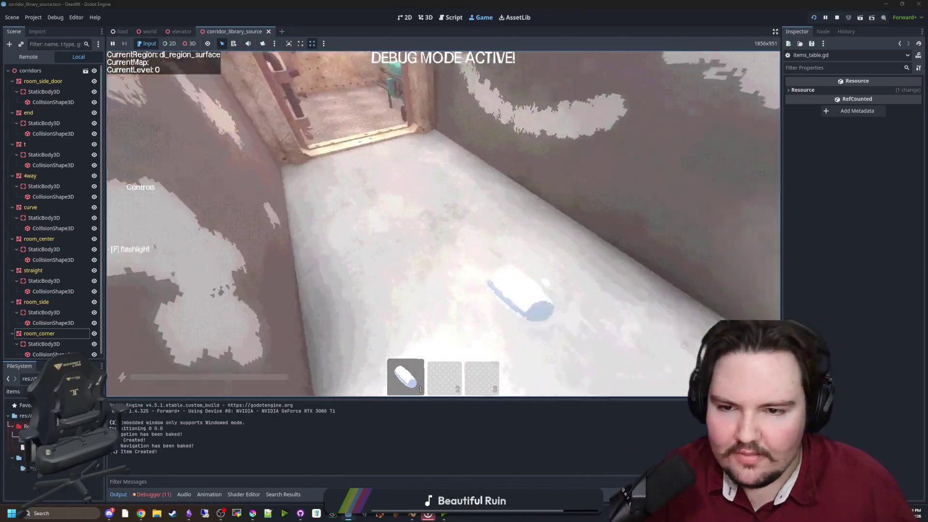
key("w")
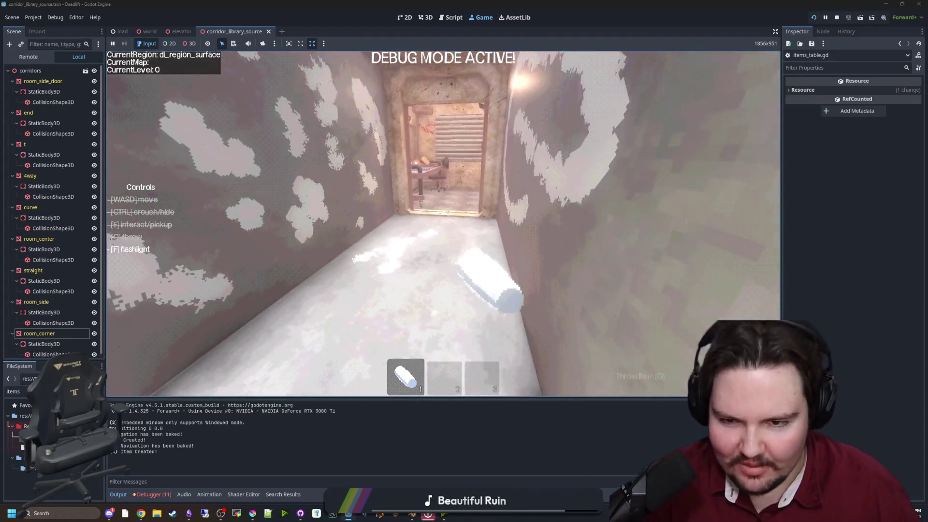